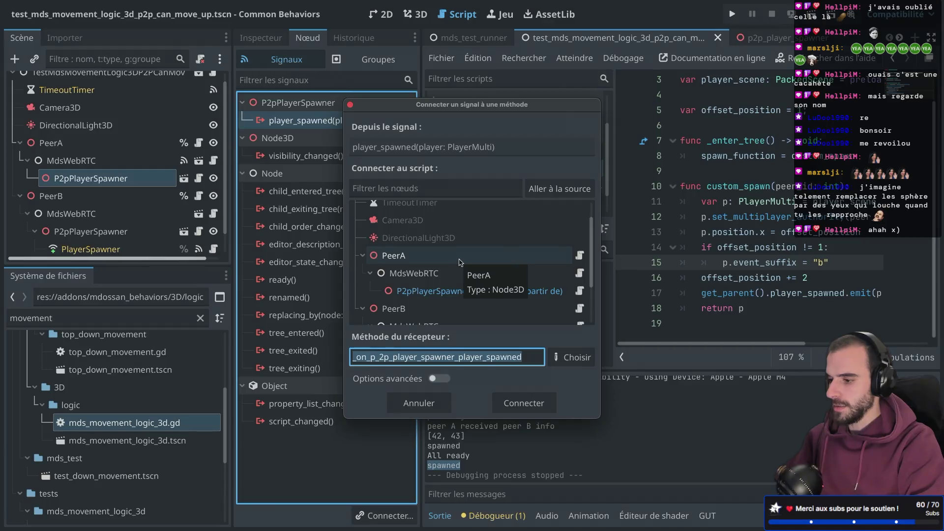
Replace the receiver method name with 'player_spawned', then cancel the signal connection.
{"action": "left_click", "coordinate": [522, 355]}
{"action": "key", "text": "BackSpace"}
{"action": "type", "text": "player_spaw"}
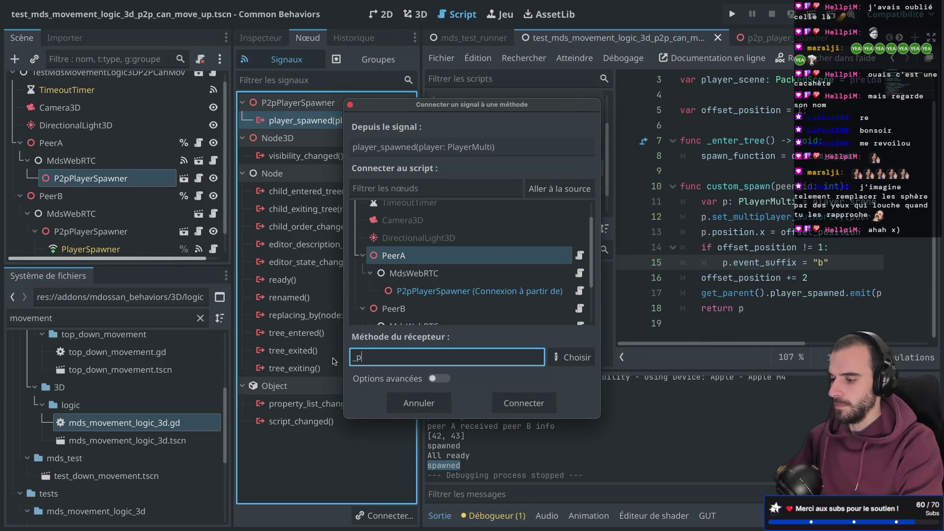
{"action": "type", "text": "ned"}
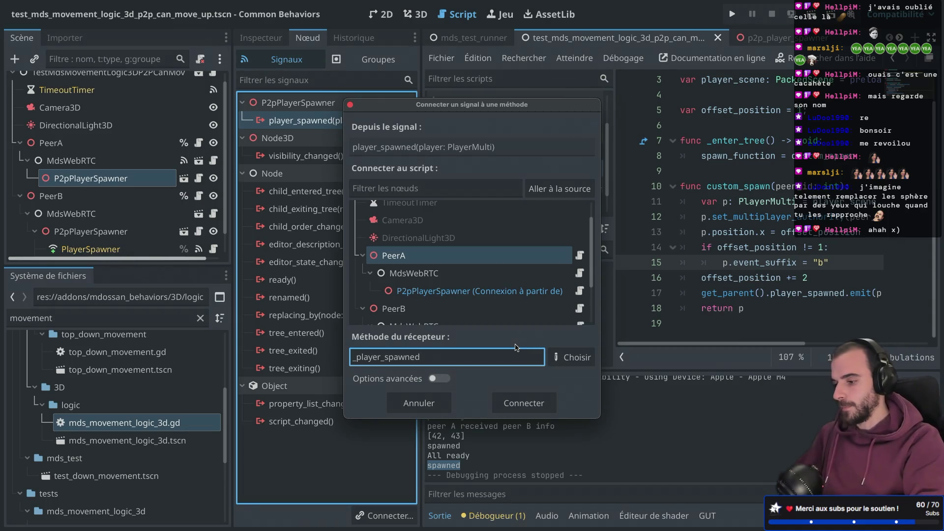
{"action": "left_click", "coordinate": [420, 404]}
{"action": "key", "text": "ctrl+super+d"}
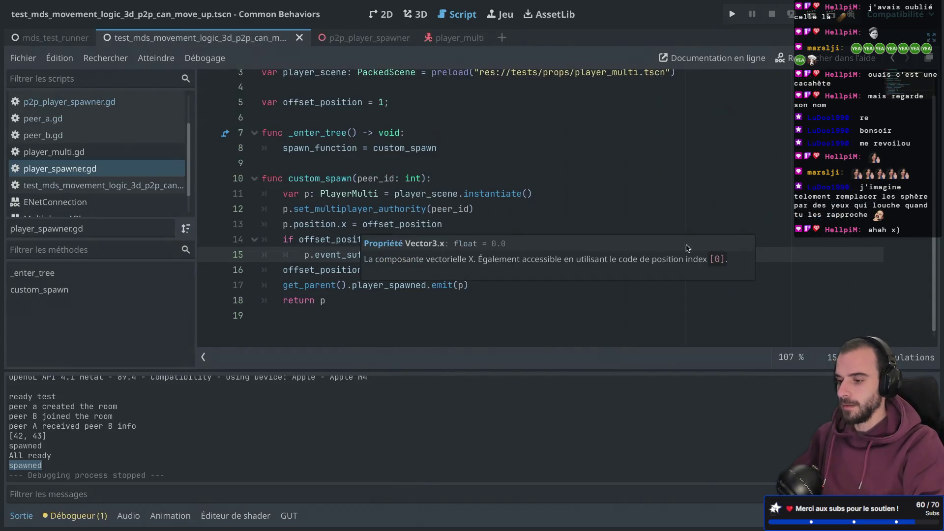
Delete the 'get_parent().player_spawned.emit(p)' line from custom_spawn.
{"action": "left_click", "coordinate": [508, 285]}
{"action": "triple_click", "coordinate": [496, 280]}
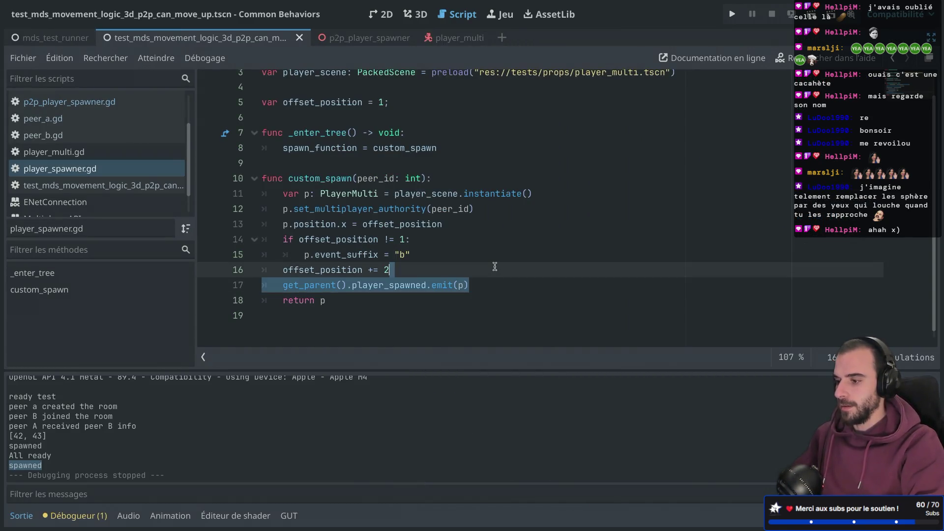
{"action": "key", "text": "BackSpace"}
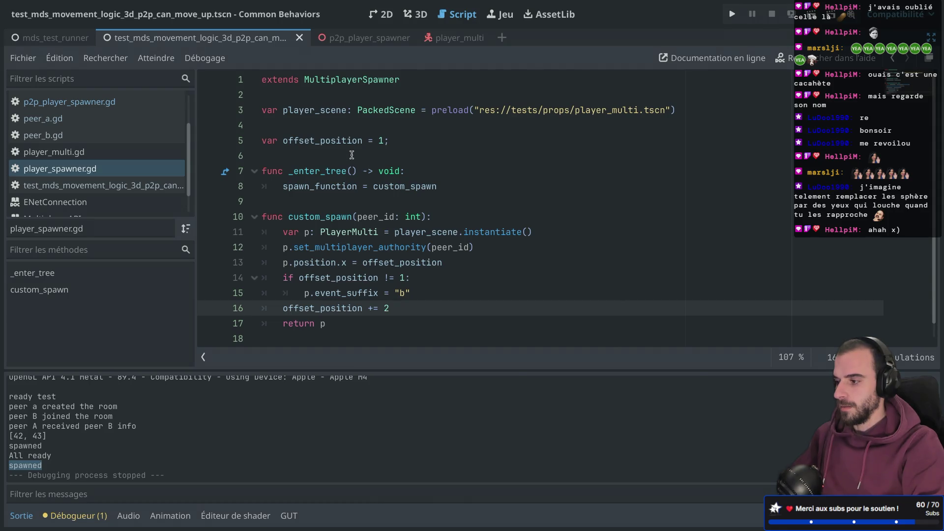
{"action": "key", "text": "ctrl+super+d"}
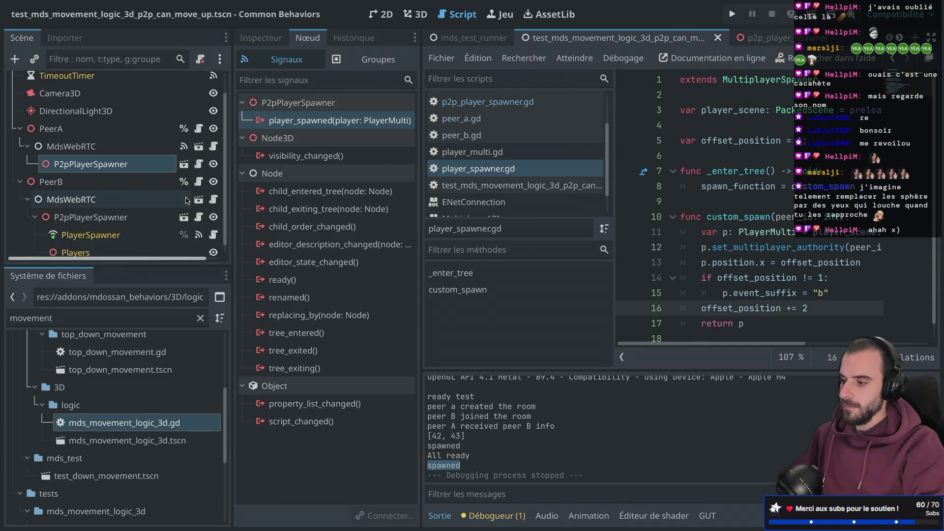
{"action": "scroll", "coordinate": [123, 196], "scroll_direction": "down", "scroll_amount": 1}
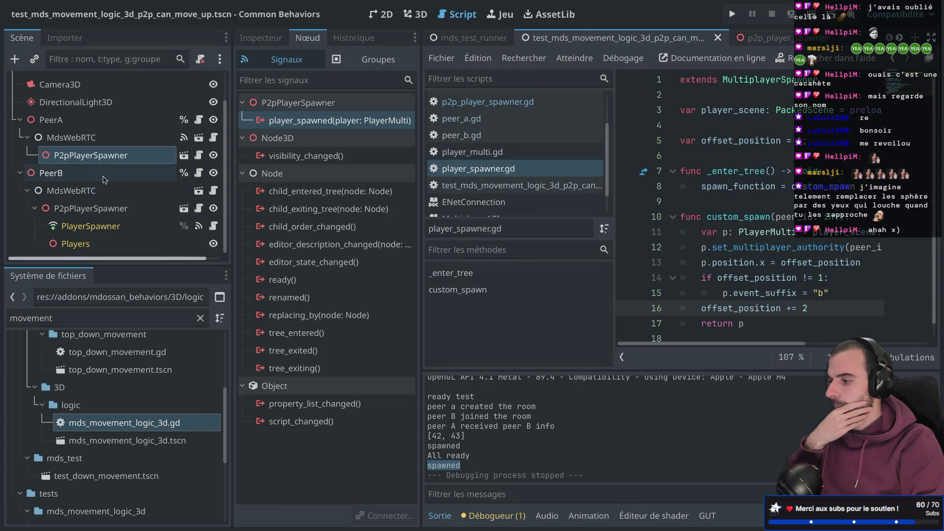
{"action": "scroll", "coordinate": [103, 180], "scroll_direction": "up", "scroll_amount": 2}
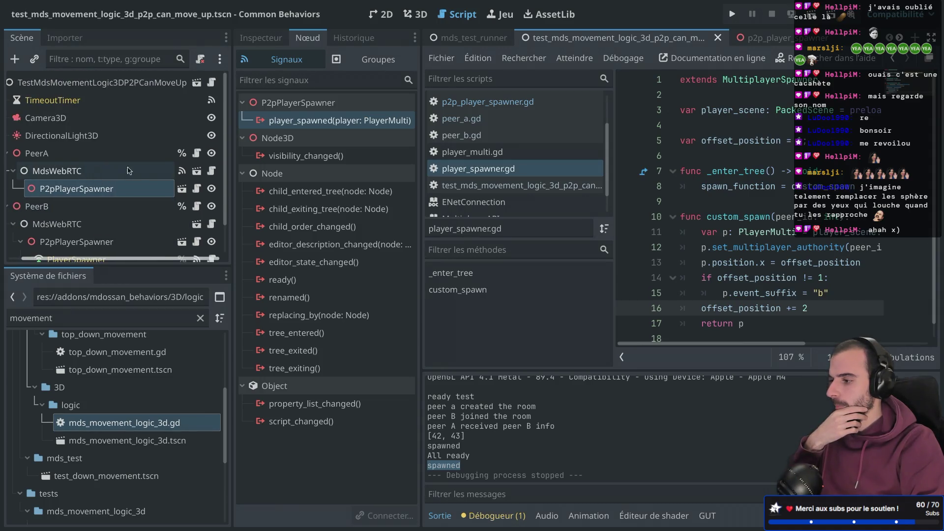
Open the test root node's script and select MdsWebRTC in PeerA's node path on line 15.
{"action": "left_click", "coordinate": [213, 82]}
{"action": "key", "text": "ctrl+super+d"}
{"action": "scroll", "coordinate": [591, 169], "scroll_direction": "up", "scroll_amount": 15}
{"action": "scroll", "coordinate": [713, 222], "scroll_direction": "down", "scroll_amount": 1}
{"action": "double_click", "coordinate": [815, 257]}
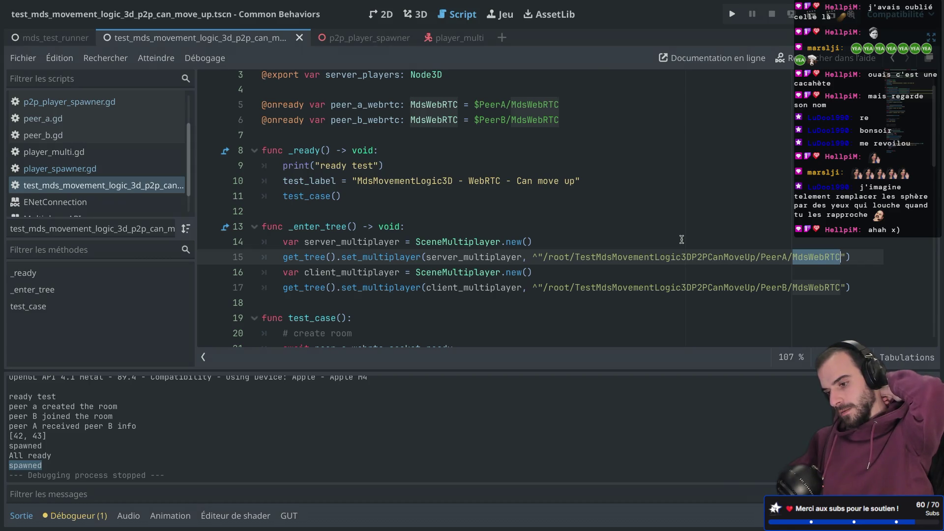
{"action": "key", "text": "ctrl+super+d"}
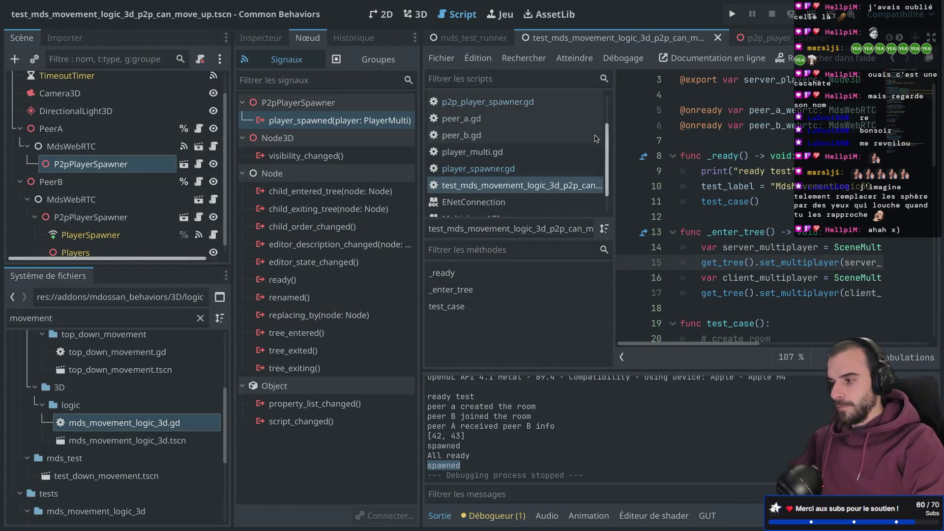
Run the test scene and expand PeerA and PeerB in the remote scene tree.
{"action": "key", "text": "super+r"}
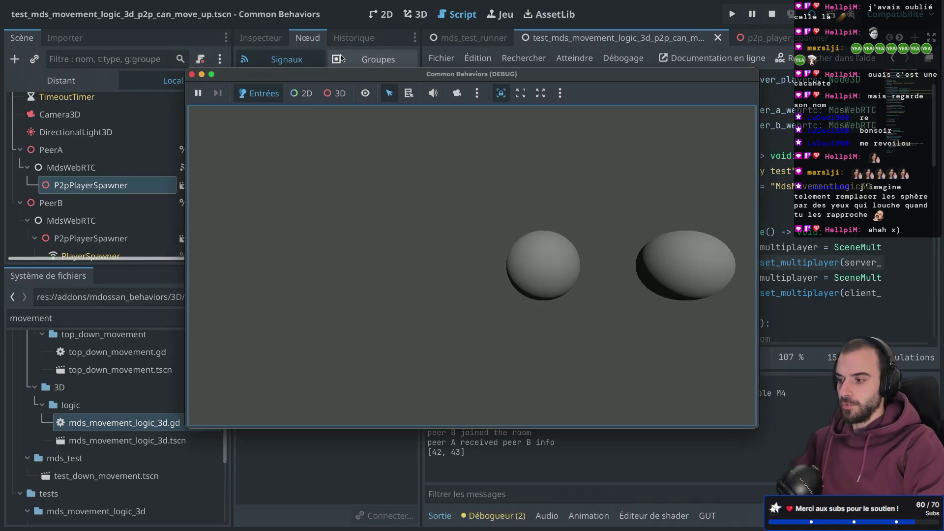
{"action": "left_click", "coordinate": [66, 86]}
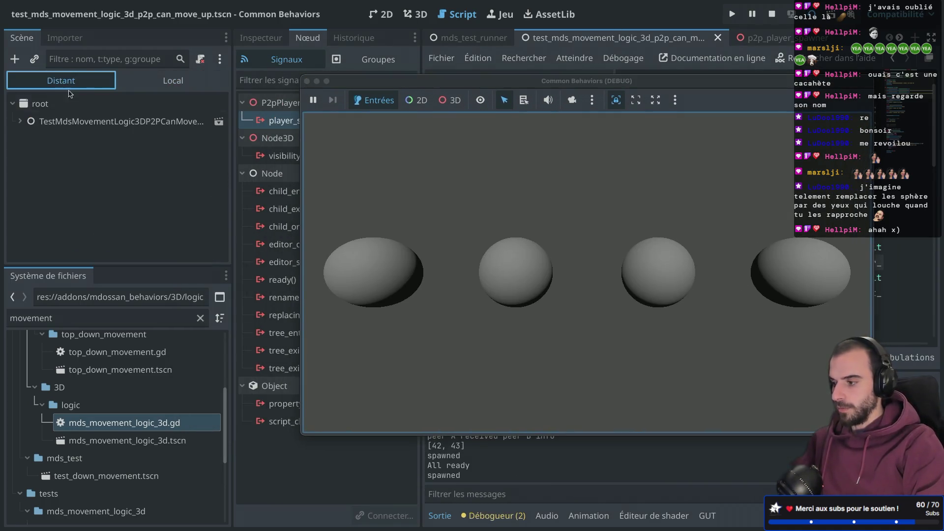
{"action": "left_click", "coordinate": [19, 121]}
{"action": "left_click", "coordinate": [27, 210]}
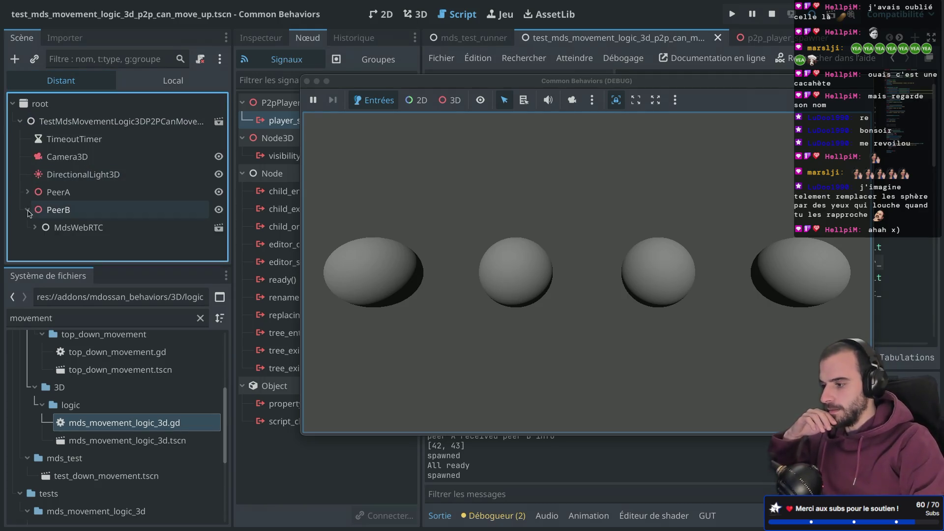
{"action": "left_click", "coordinate": [28, 192]}
{"action": "left_click", "coordinate": [35, 209]}
Compare the remote MdsWebRTC nodes, Player ID 42 on PeerA and 43 on PeerB, then stop the game.
{"action": "left_click", "coordinate": [79, 210]}
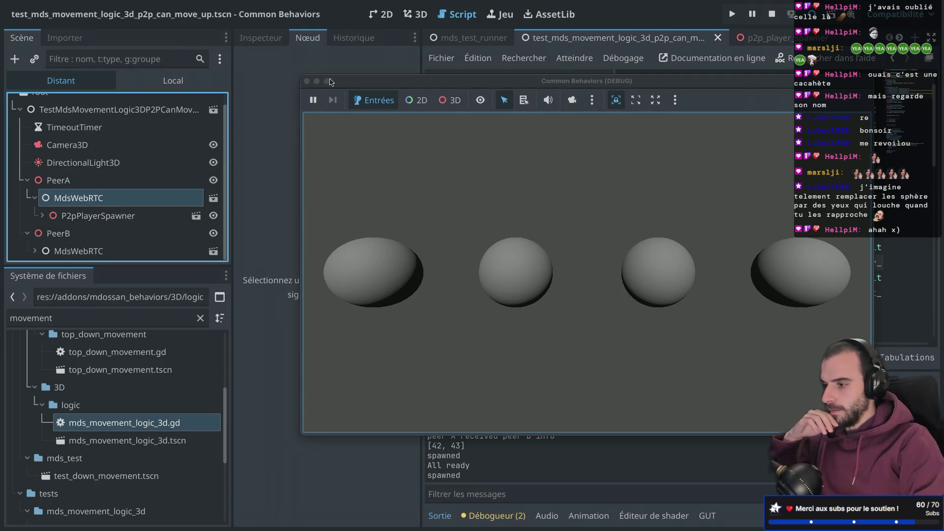
{"action": "left_click_drag", "start_coordinate": [336, 83], "coordinate": [510, 89]}
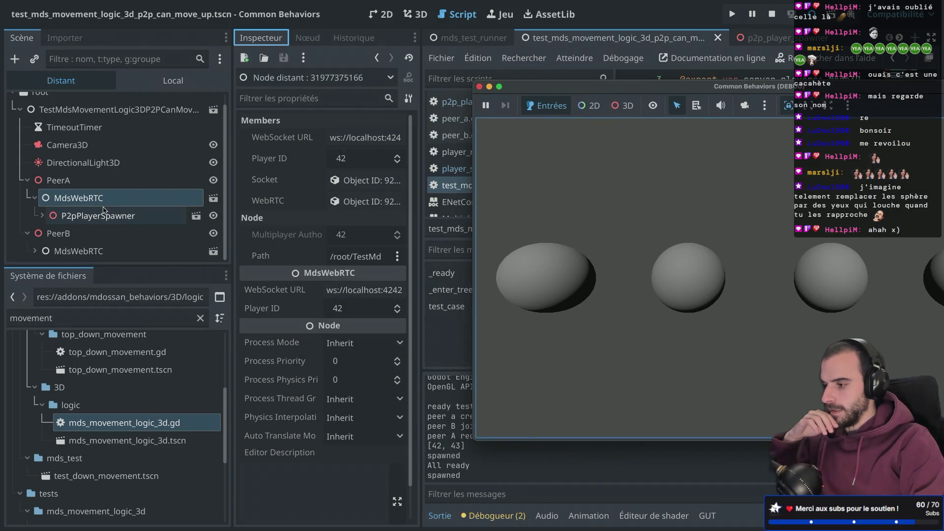
{"action": "left_click", "coordinate": [98, 251]}
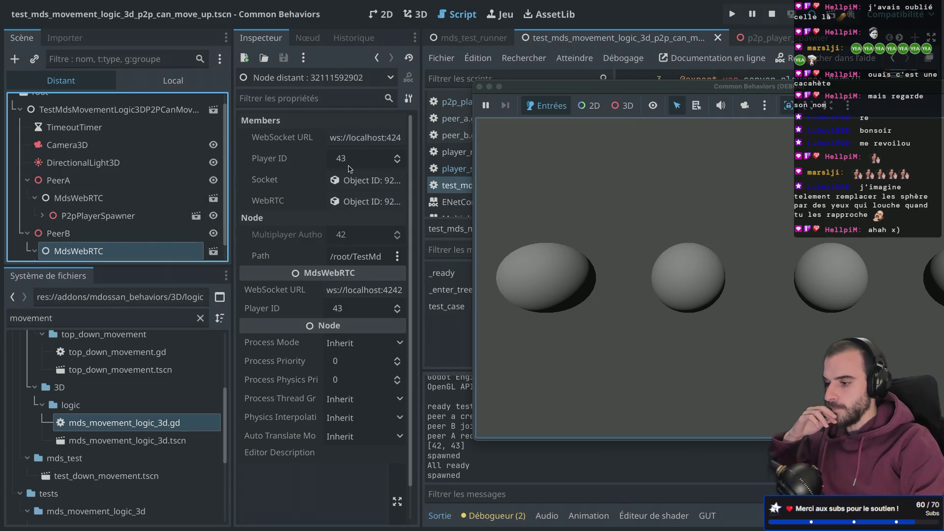
{"action": "mouse_move", "coordinate": [358, 165]}
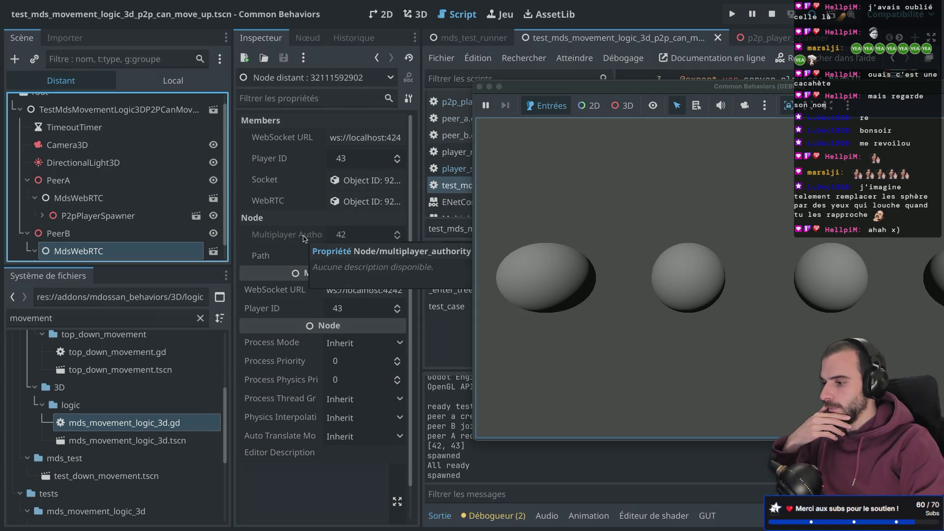
{"action": "left_click", "coordinate": [102, 199]}
{"action": "left_click", "coordinate": [112, 251]}
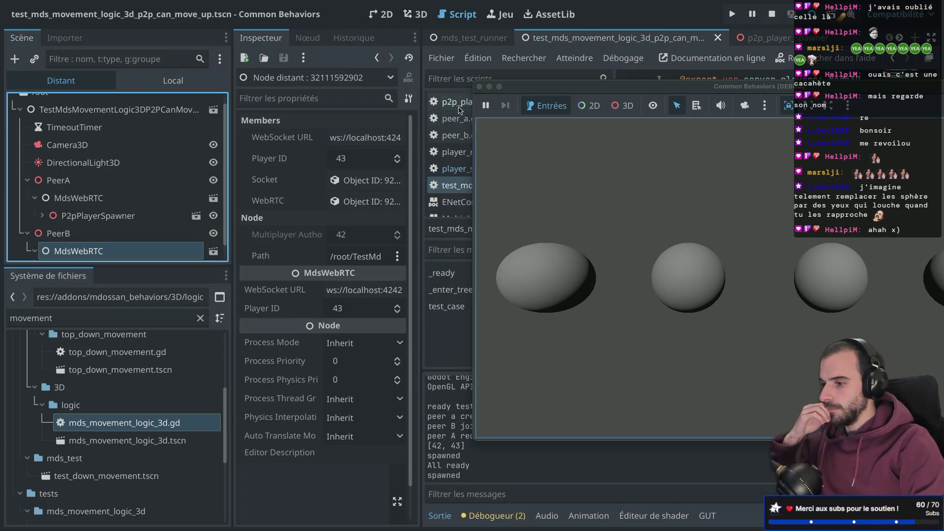
{"action": "left_click", "coordinate": [480, 86]}
{"action": "scroll", "coordinate": [142, 183], "scroll_direction": "down", "scroll_amount": 1}
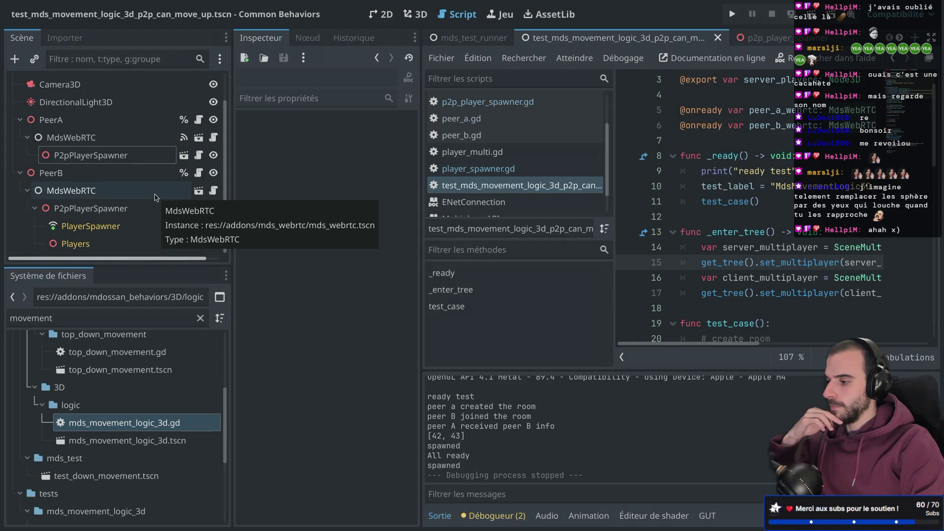
Select PeerB's P2pPlayerSpawner and open its script, p2p_player_spawner.gd.
{"action": "left_click", "coordinate": [155, 197]}
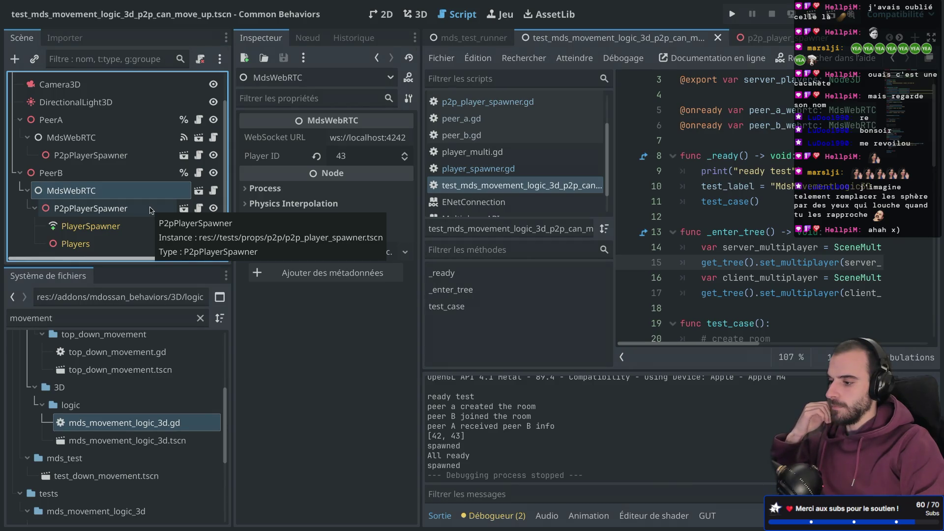
{"action": "left_click", "coordinate": [148, 210]}
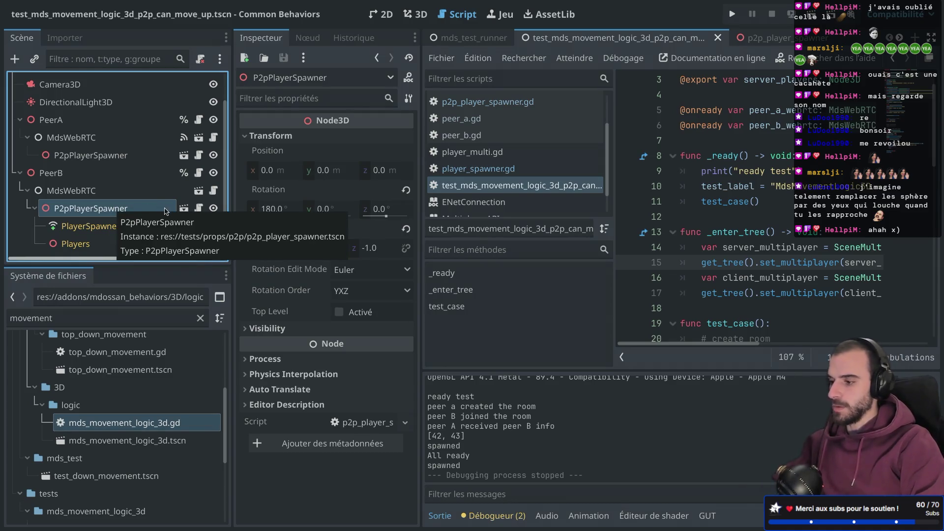
{"action": "left_click", "coordinate": [200, 208]}
{"action": "key", "text": "ctrl+super+d"}
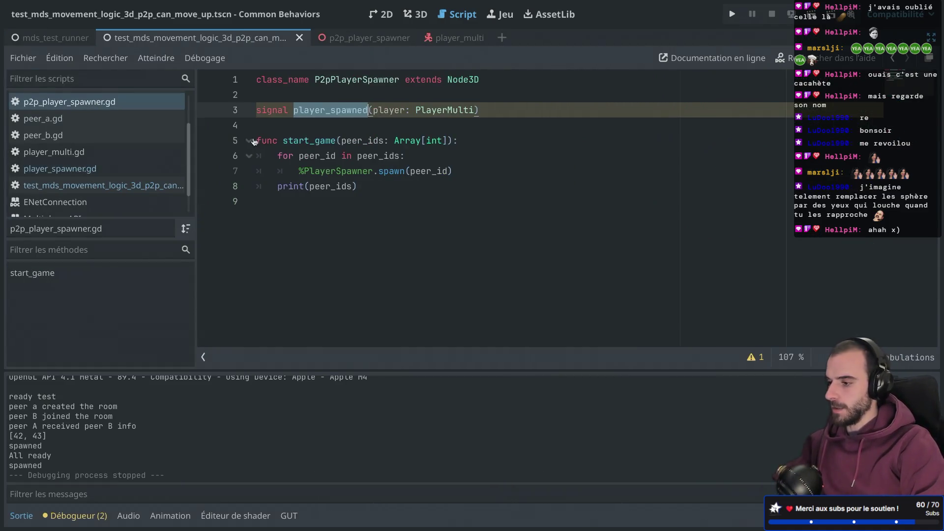
{"action": "left_click", "coordinate": [303, 103]}
{"action": "key", "text": "Return"}
{"action": "key", "text": "Return"}
{"action": "key", "text": "Up"}
{"action": "type", "text": "@s"}
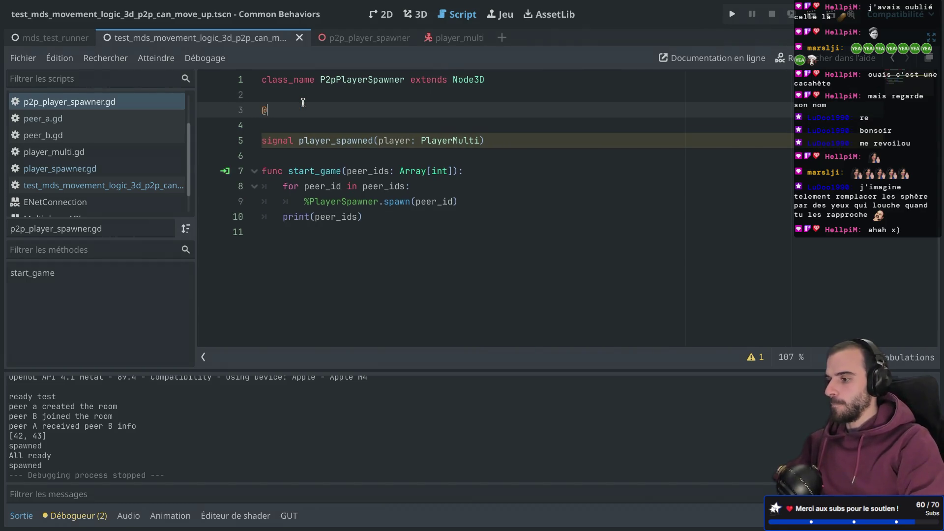
{"action": "key", "text": "BackSpace"}
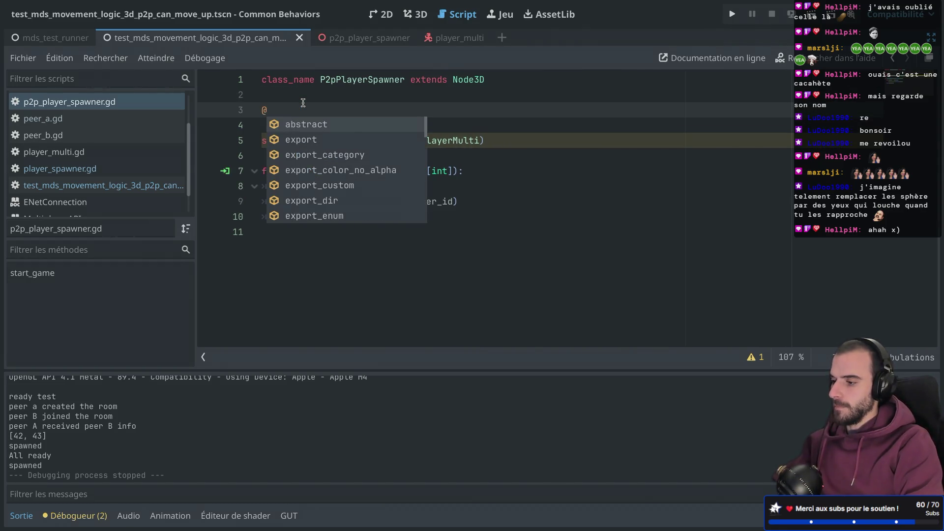
{"action": "type", "text": "export p"}
{"action": "key", "text": "BackSpace"}
{"action": "type", "text": "varp"}
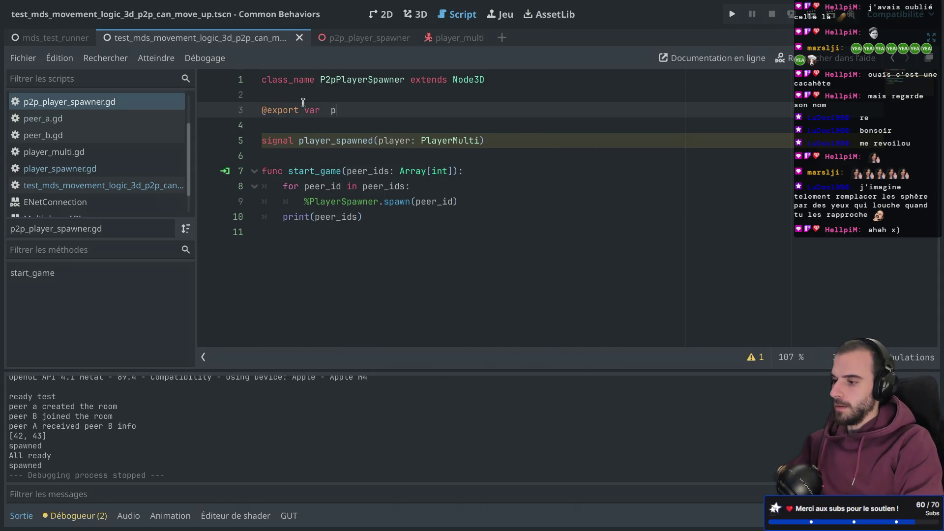
{"action": "key", "text": "BackSpace"}
{"action": "type", "text": "player_"}
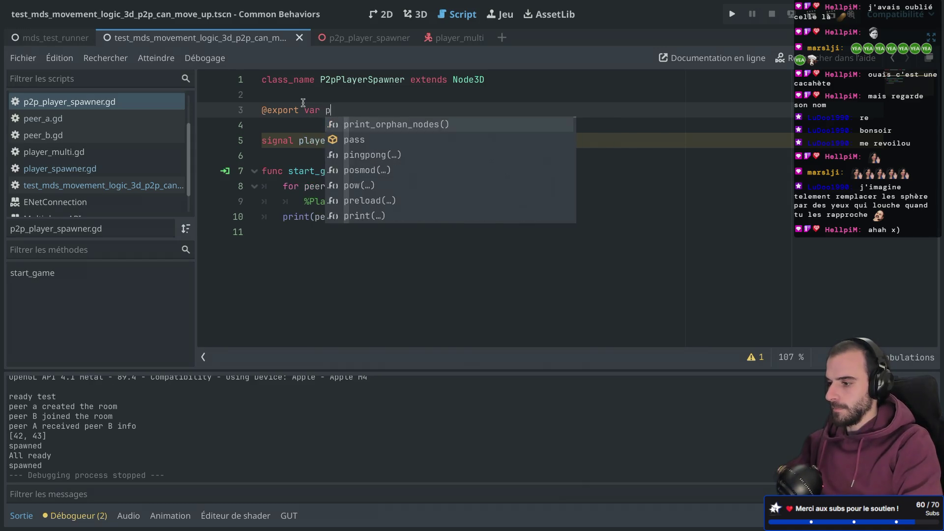
{"action": "type", "text": "id:"}
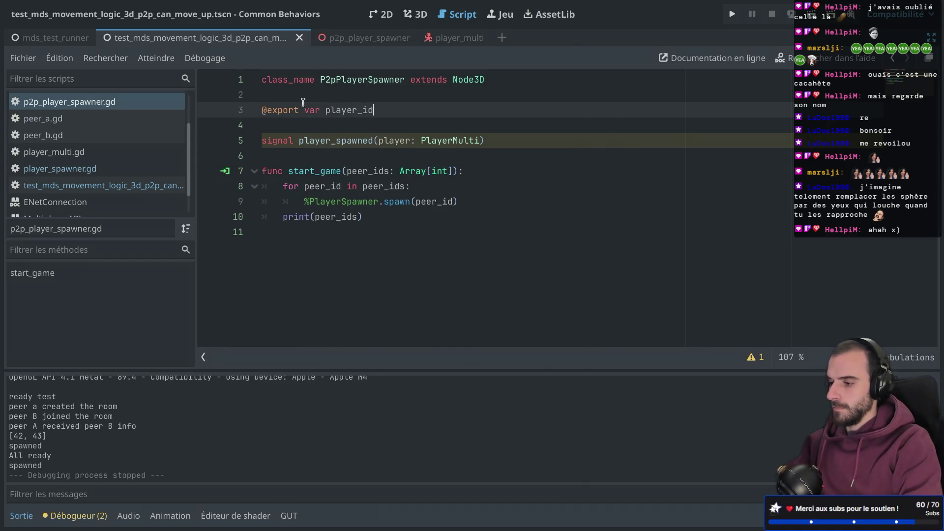
{"action": "type", "text": " int"}
{"action": "left_click", "coordinate": [339, 148]}
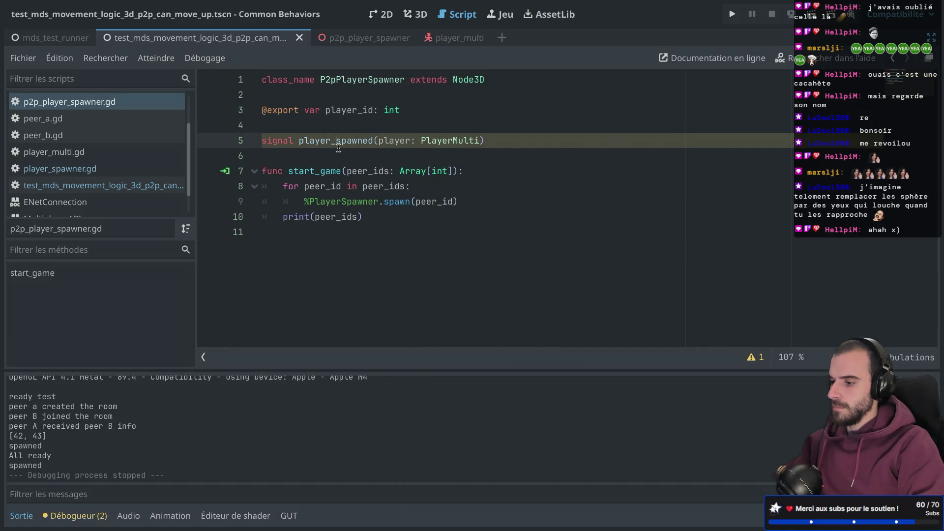
{"action": "left_click", "coordinate": [394, 202], "text": "ctrl"}
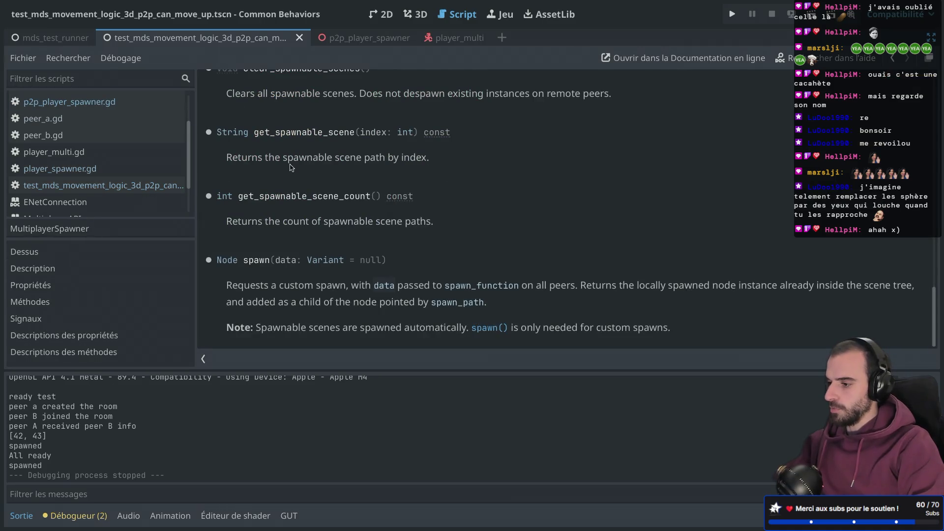
Read the spawn(data: Variant = null) entry on the MultiplayerSpawner help page, then go back to the script.
{"action": "scroll", "coordinate": [289, 141], "scroll_direction": "up", "scroll_amount": 1}
{"action": "scroll", "coordinate": [289, 140], "scroll_direction": "down", "scroll_amount": 1}
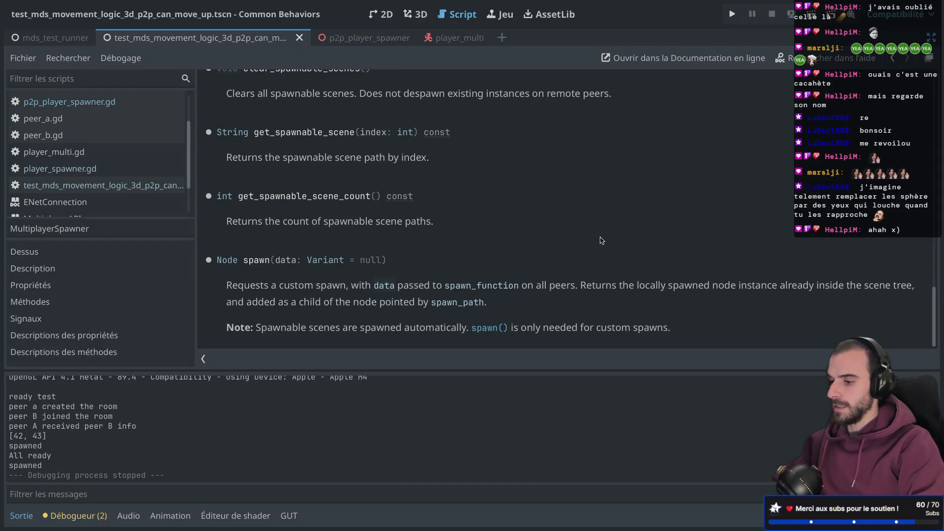
{"action": "key", "text": "alt+Left"}
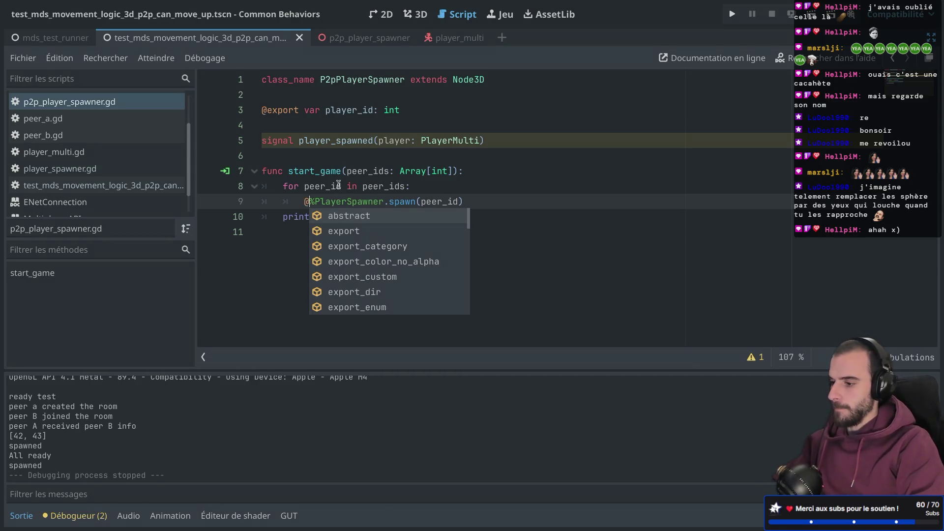
Store the spawn result with 'var n =' and add 'if (peer_id == player_id):' below it.
{"action": "key", "text": "Escape"}
{"action": "type", "text": "var n ="}
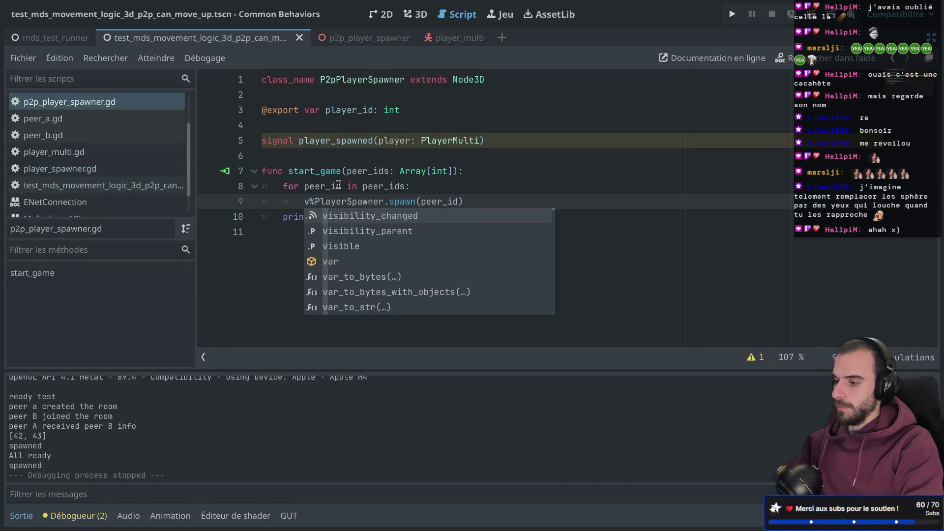
{"action": "left_click", "coordinate": [512, 197]}
{"action": "key", "text": "Return"}
{"action": "type", "text": "if (p"}
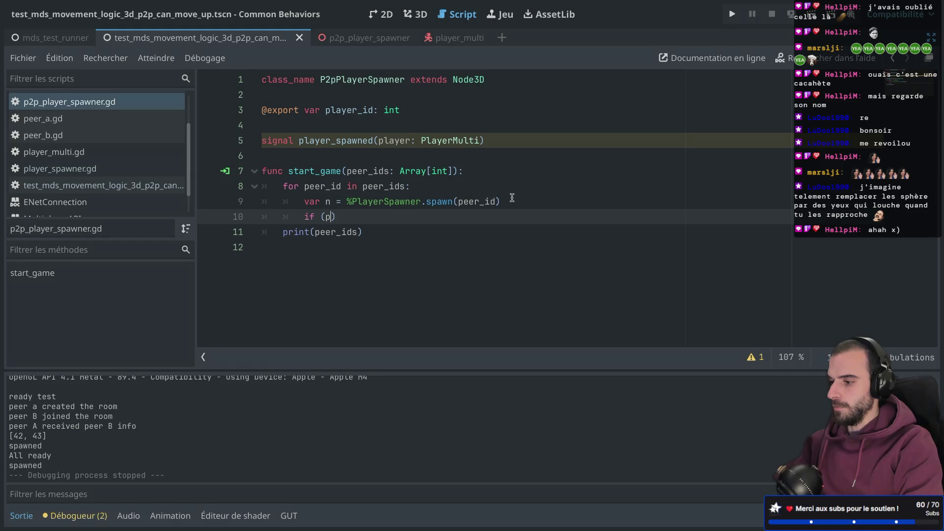
{"action": "key", "text": "Return"}
{"action": "type", "text": "== pla"}
{"action": "key", "text": "Return"}
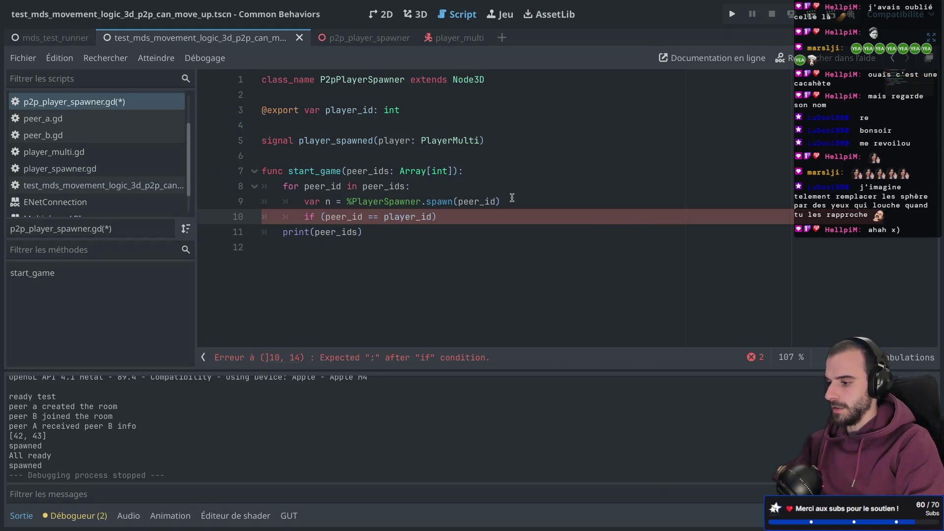
{"action": "type", "text": ":"}
Inside the if block, add 'player_spawned.emit(n)' and save the script.
{"action": "key", "text": "Return"}
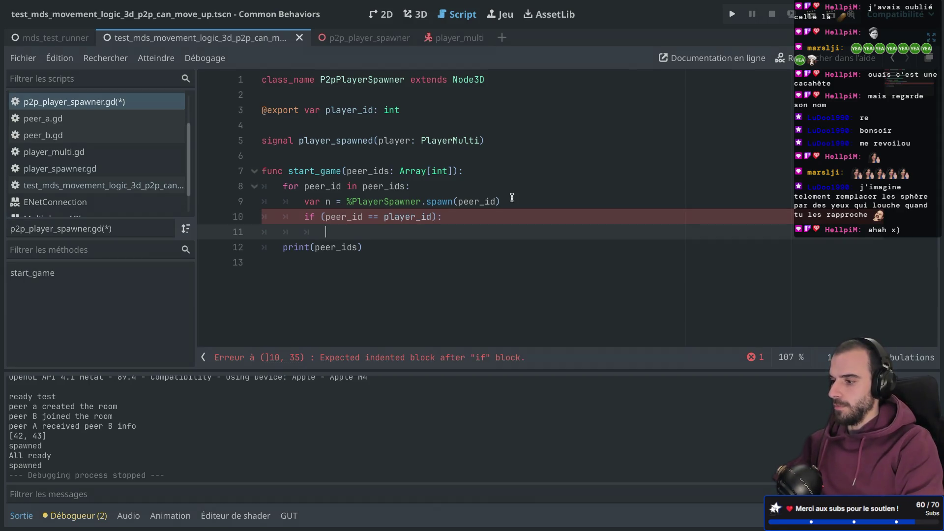
{"action": "key", "text": "Down"}
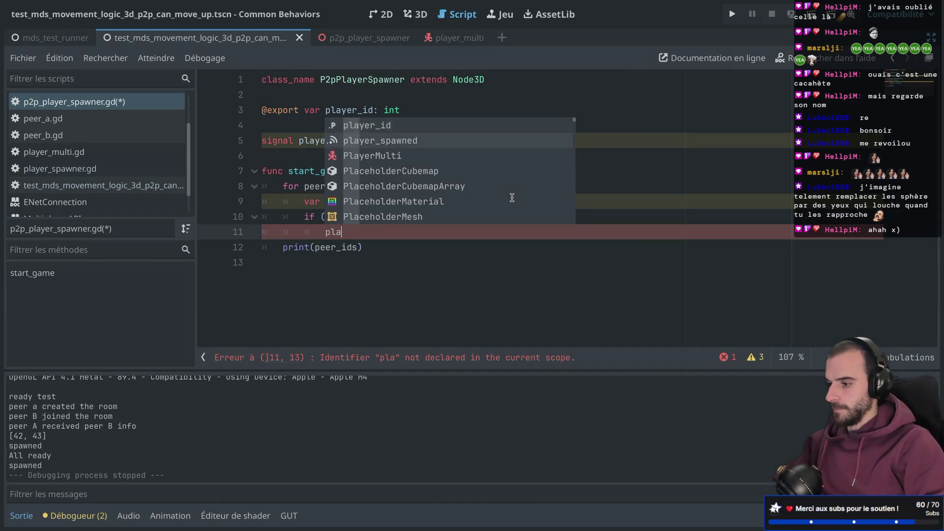
{"action": "key", "text": "Return"}
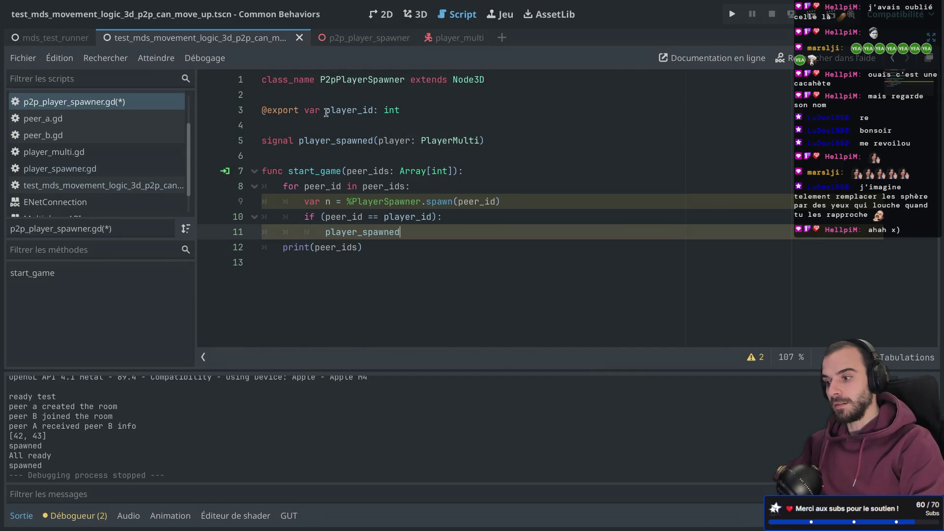
{"action": "left_click_drag", "start_coordinate": [299, 141], "coordinate": [375, 141]}
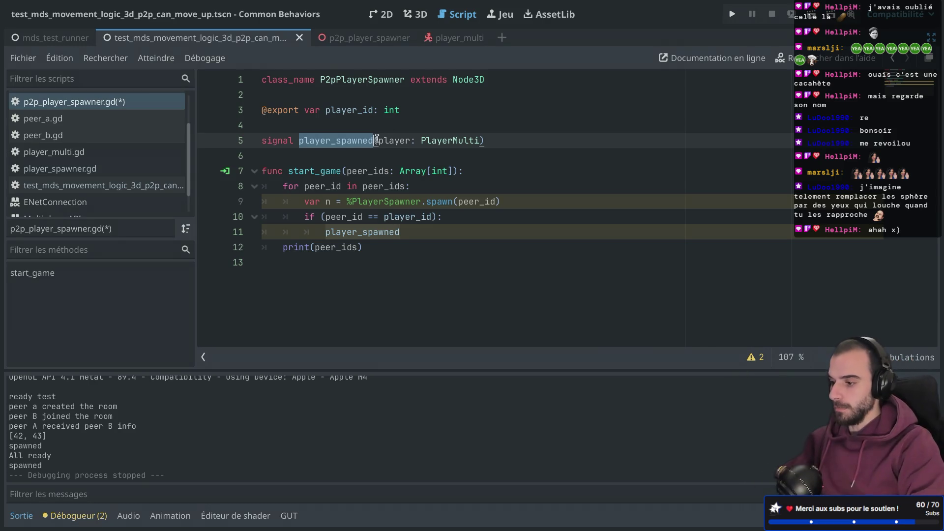
{"action": "left_click", "coordinate": [416, 233]}
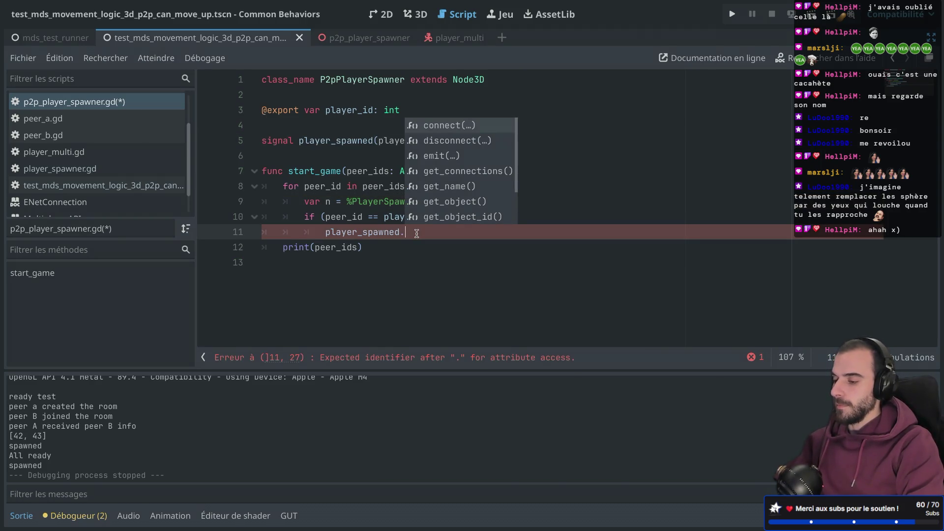
{"action": "type", "text": "em"}
{"action": "key", "text": "Return"}
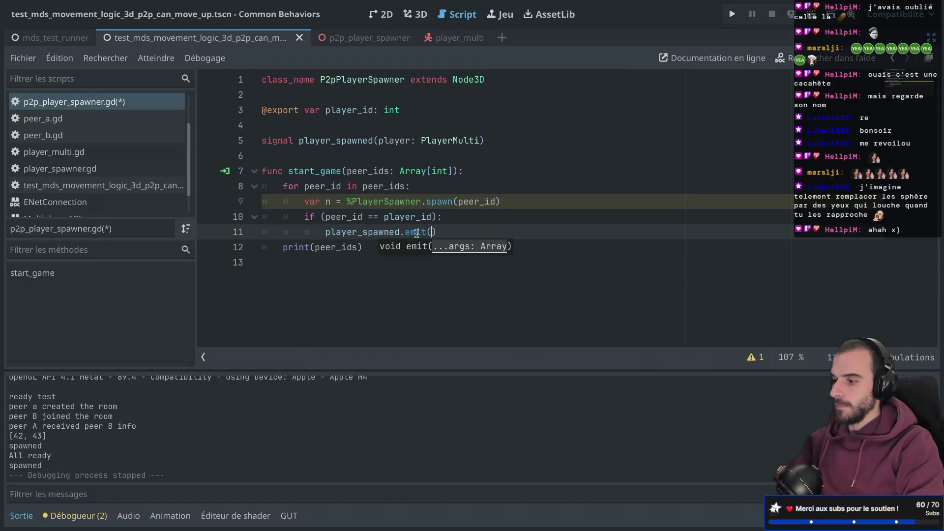
{"action": "type", "text": "n"}
{"action": "key", "text": "super+s"}
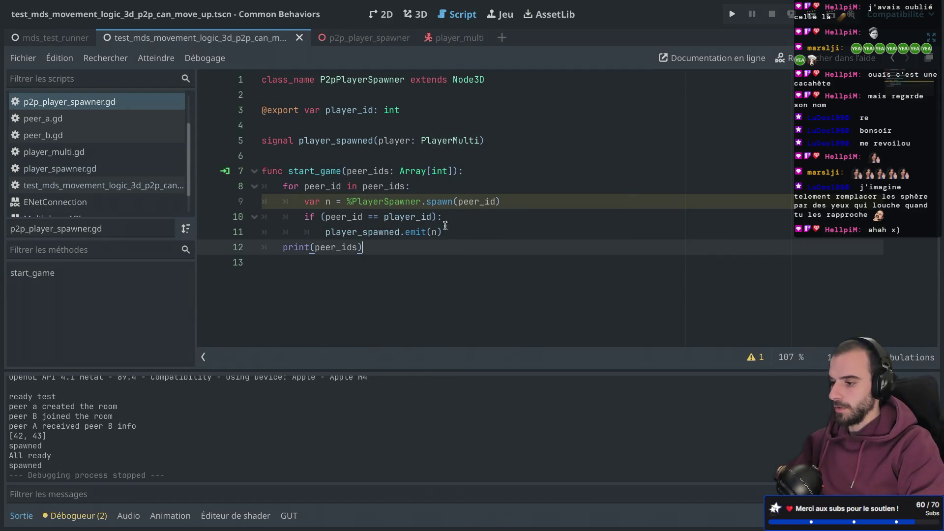
{"action": "left_click", "coordinate": [427, 158]}
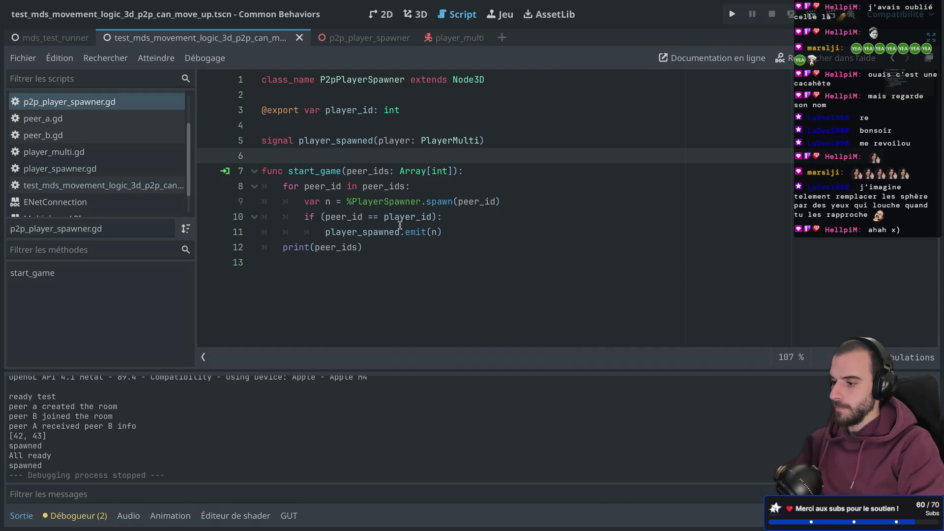
Bring back the scene panels and select PeerB's P2pPlayerSpawner to edit its Player ID.
{"action": "double_click", "coordinate": [343, 141]}
{"action": "key", "text": "ctrl+super+d"}
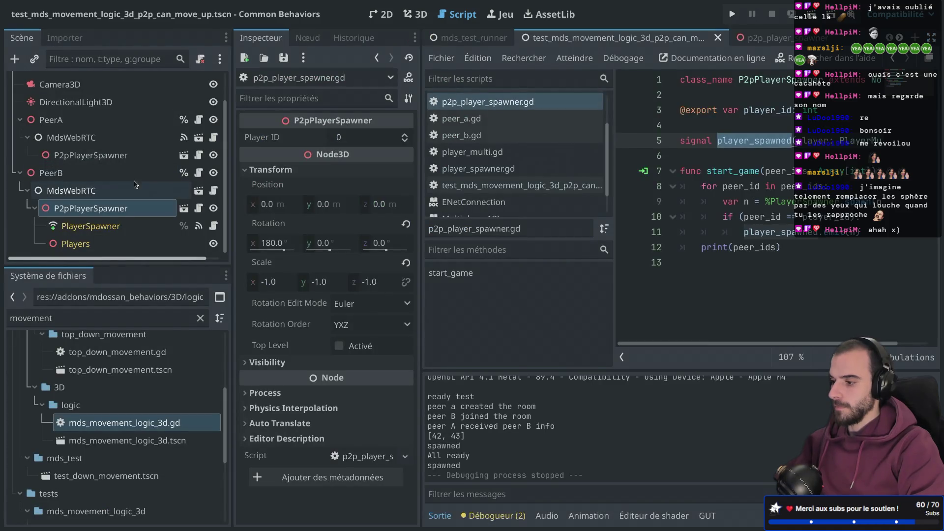
{"action": "scroll", "coordinate": [118, 202], "scroll_direction": "up", "scroll_amount": 2}
{"action": "scroll", "coordinate": [120, 204], "scroll_direction": "down", "scroll_amount": 2}
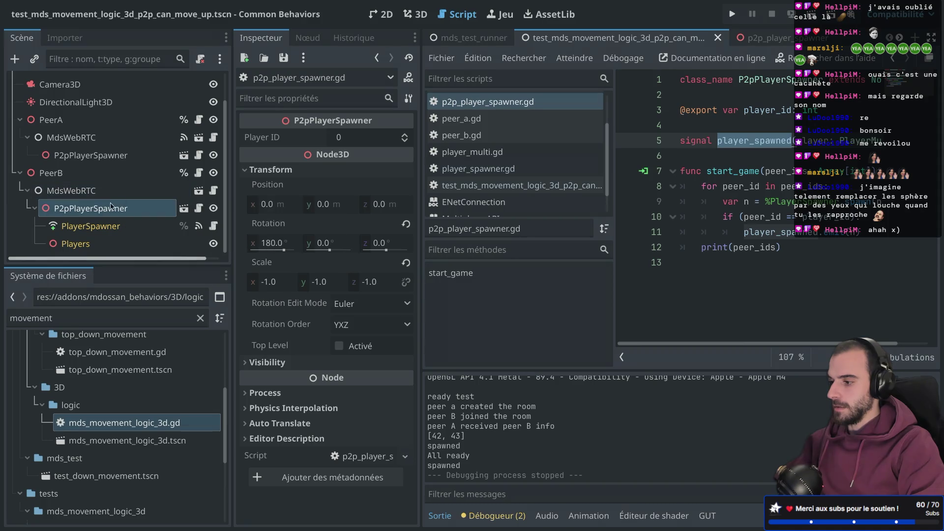
{"action": "left_click", "coordinate": [93, 192]}
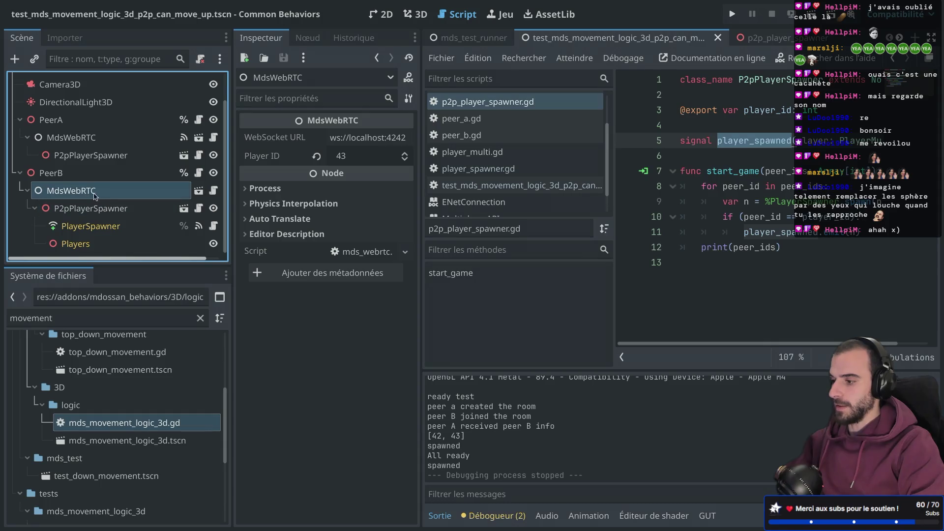
{"action": "left_click", "coordinate": [91, 208]}
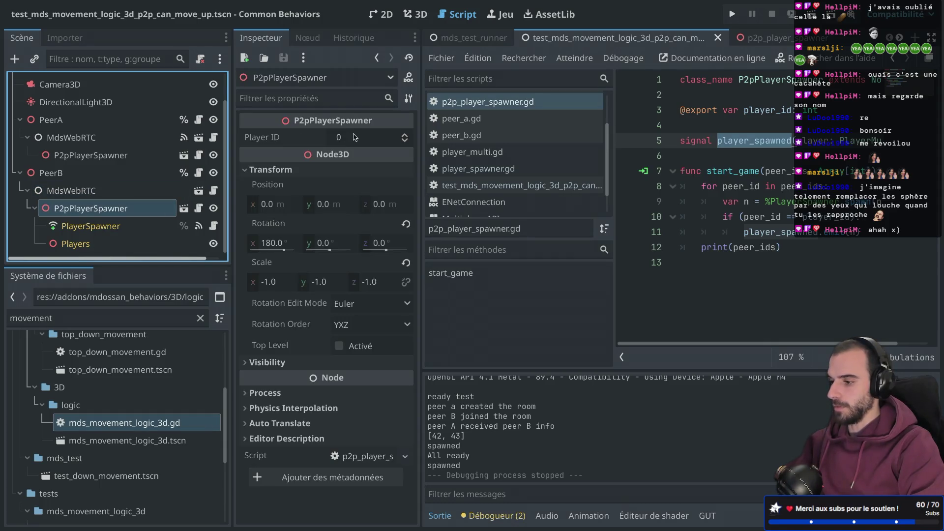
{"action": "left_click", "coordinate": [351, 138]}
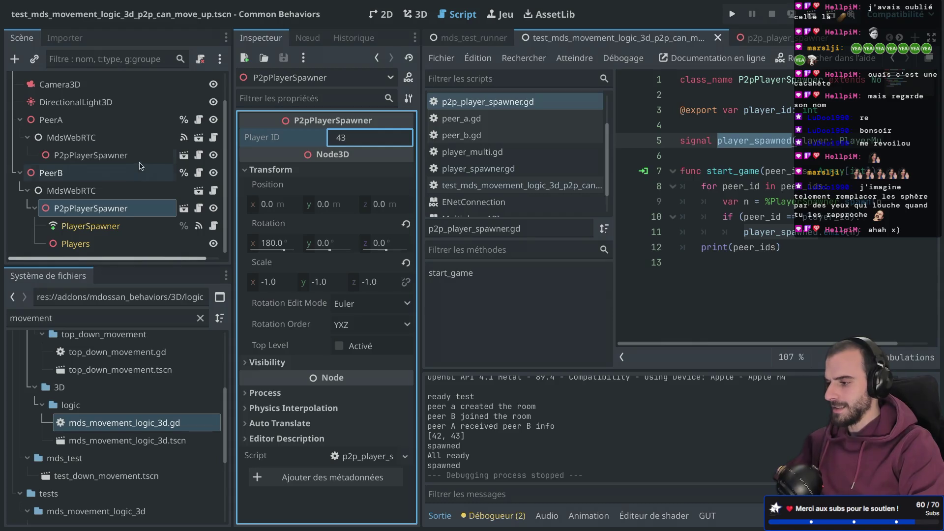
Set PeerA's P2pPlayerSpawner Player ID to 42 and save the test scene.
{"action": "left_click", "coordinate": [91, 155]}
{"action": "left_click", "coordinate": [359, 138]}
{"action": "type", "text": "42"}
{"action": "key", "text": "Return"}
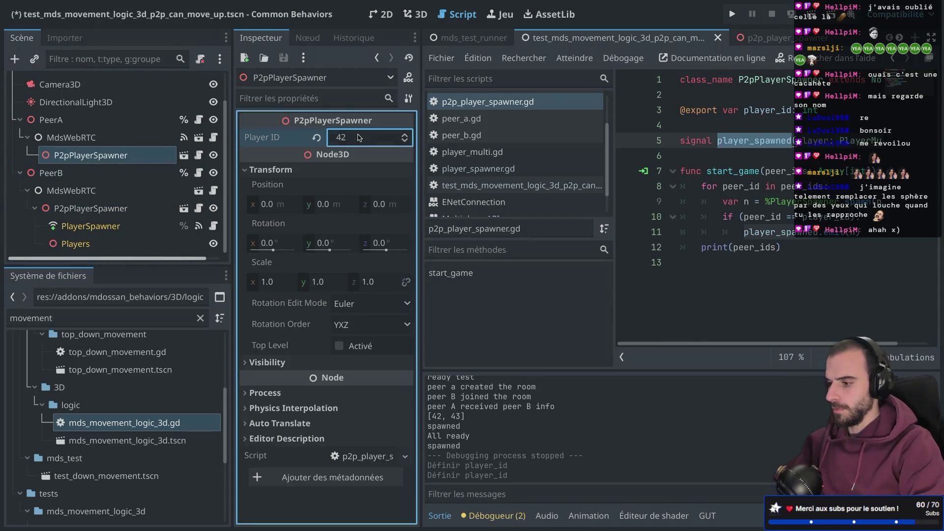
{"action": "key", "text": "ctrl+s"}
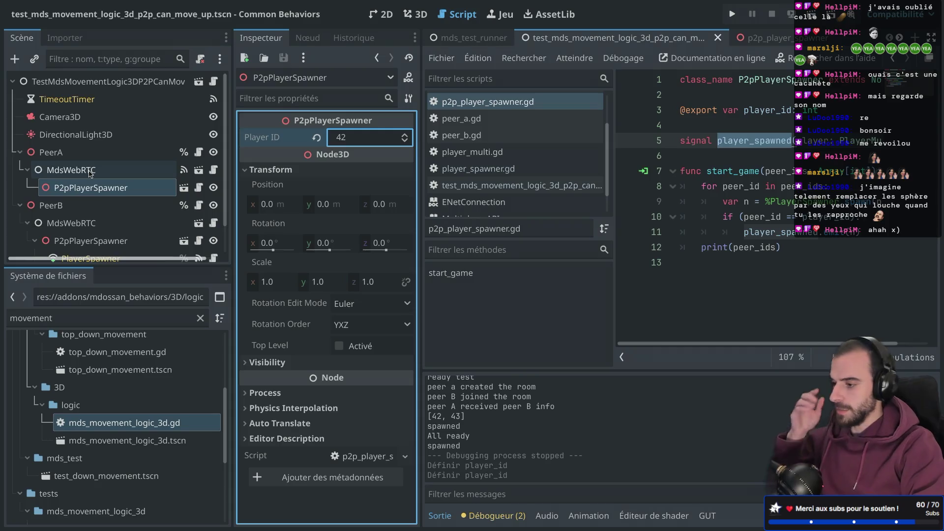
{"action": "left_click", "coordinate": [104, 209]}
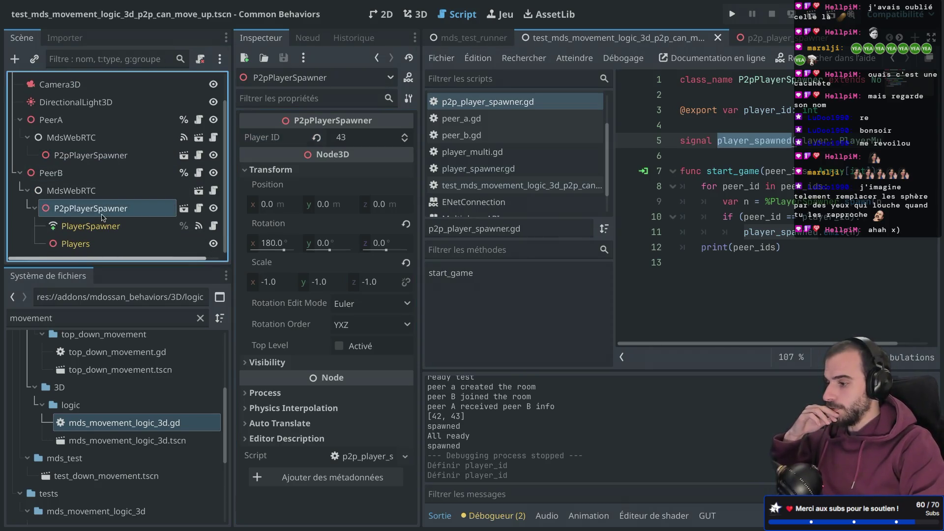
List the P2pPlayerSpawner's signals, start connecting player_spawned with a '_pon_' method, then cancel.
{"action": "left_click", "coordinate": [307, 43]}
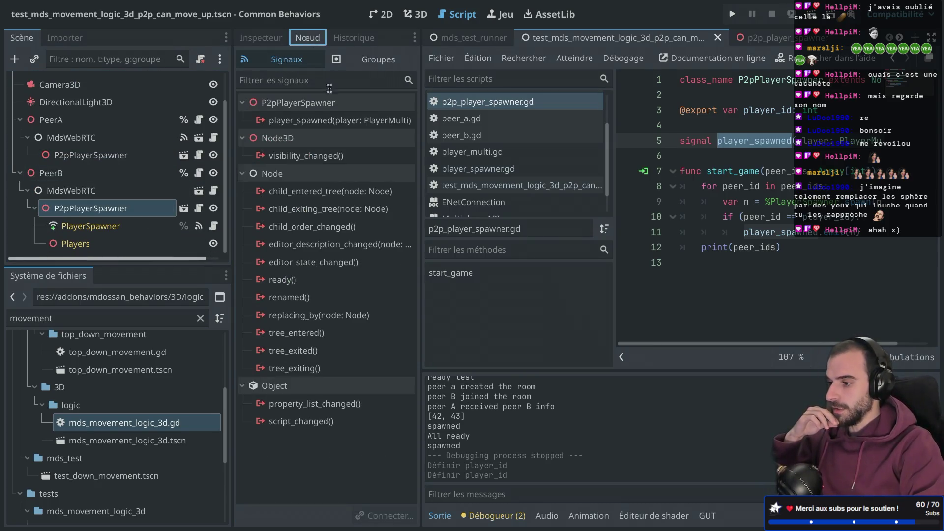
{"action": "double_click", "coordinate": [309, 126]}
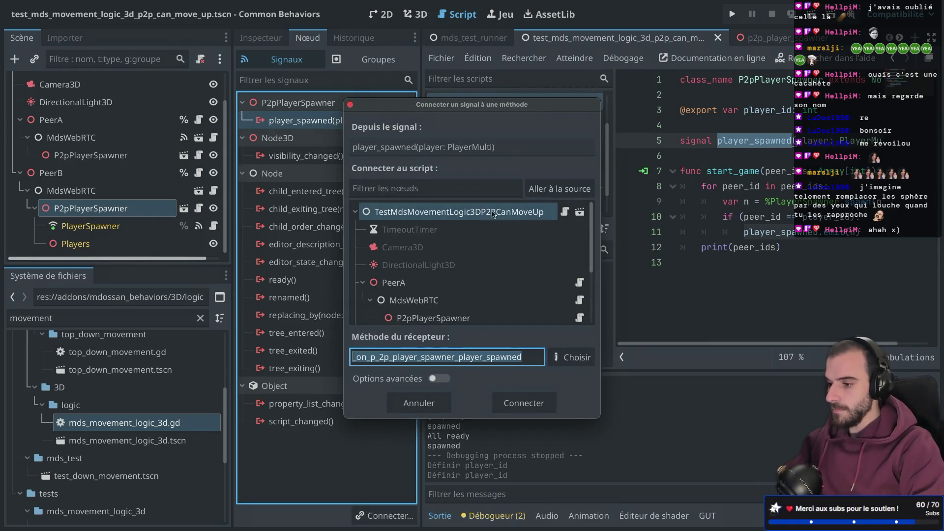
{"action": "type", "text": "_pon"}
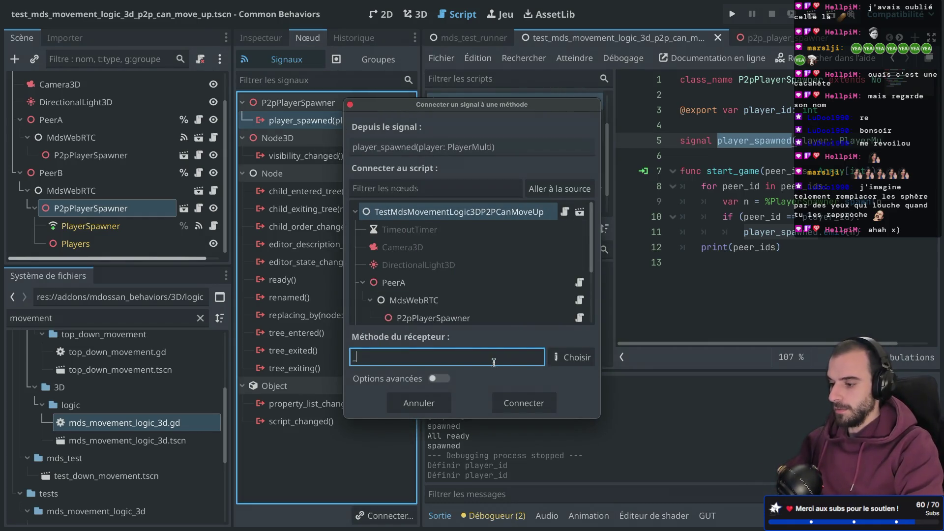
{"action": "type", "text": "_pee"}
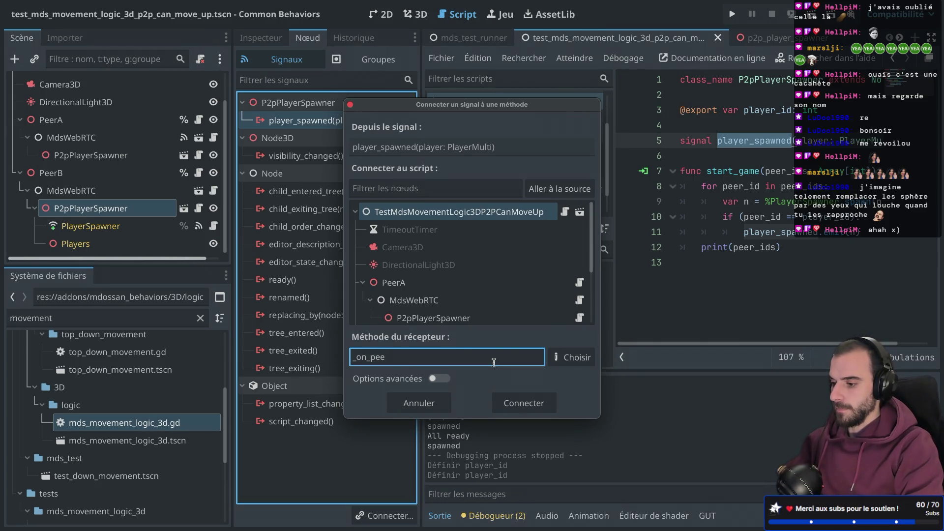
{"action": "key", "text": "Escape"}
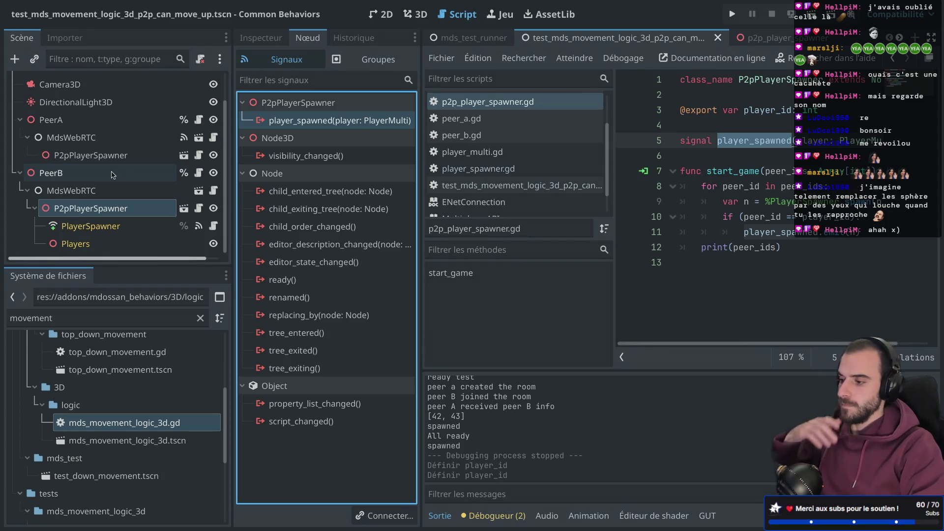
{"action": "scroll", "coordinate": [113, 175], "scroll_direction": "up", "scroll_amount": 2}
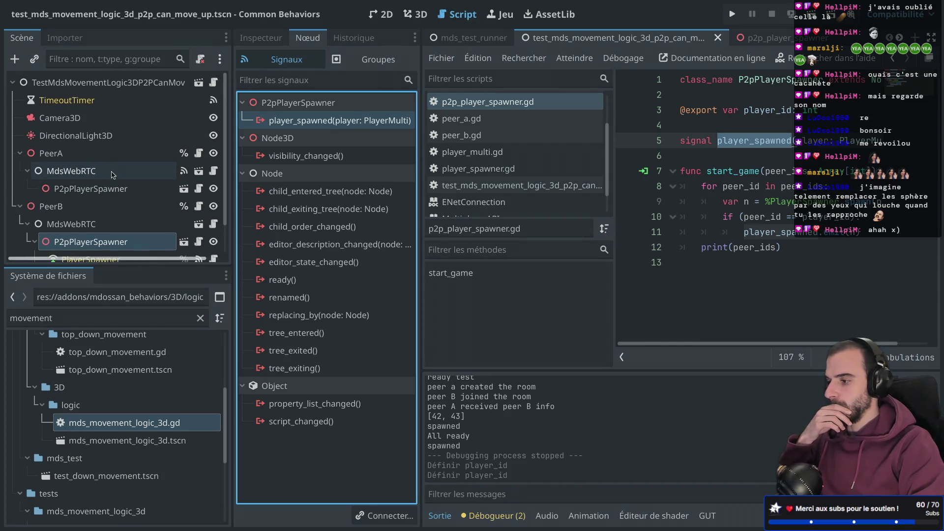
Open the test root script and review peer_a_webrtc on line 32 and peer_b_ready on line 35.
{"action": "left_click", "coordinate": [213, 83]}
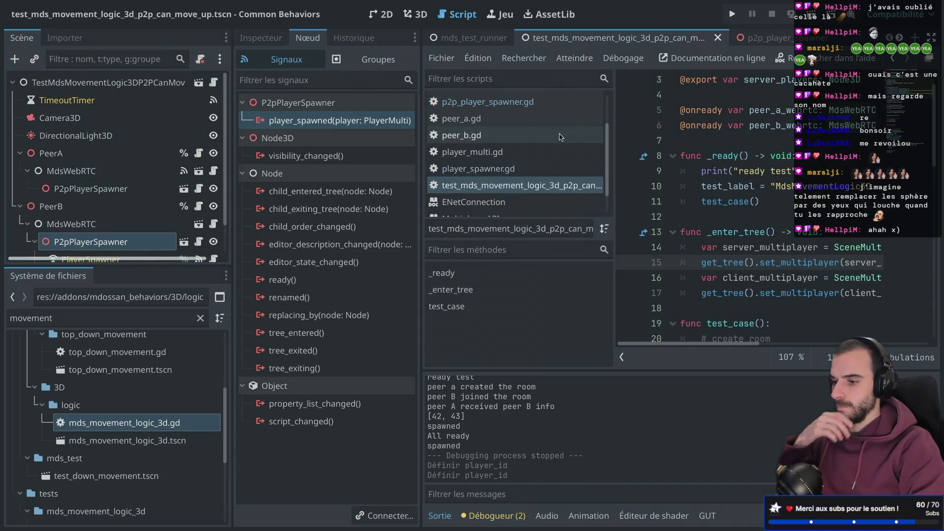
{"action": "key", "text": "ctrl+shift+F11"}
{"action": "scroll", "coordinate": [533, 200], "scroll_direction": "down", "scroll_amount": 5}
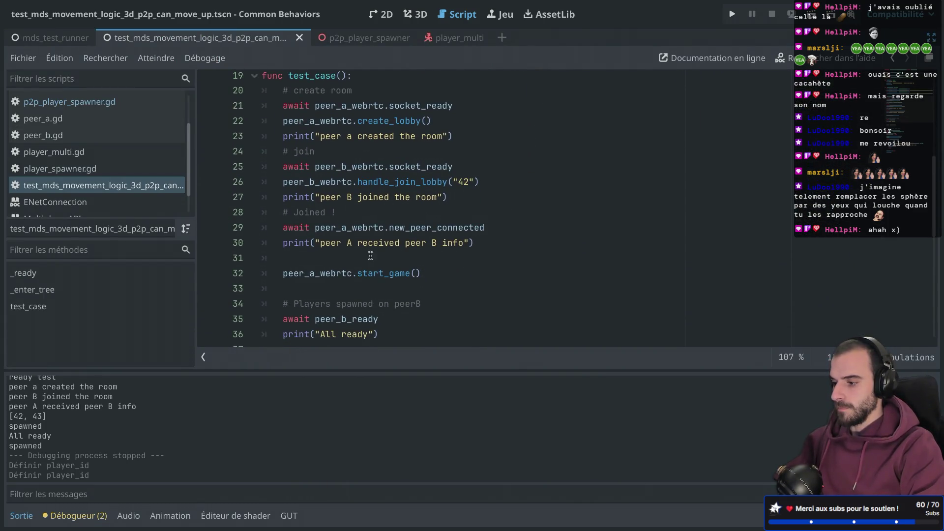
{"action": "double_click", "coordinate": [347, 271]}
{"action": "scroll", "coordinate": [340, 270], "scroll_direction": "down", "scroll_amount": 3}
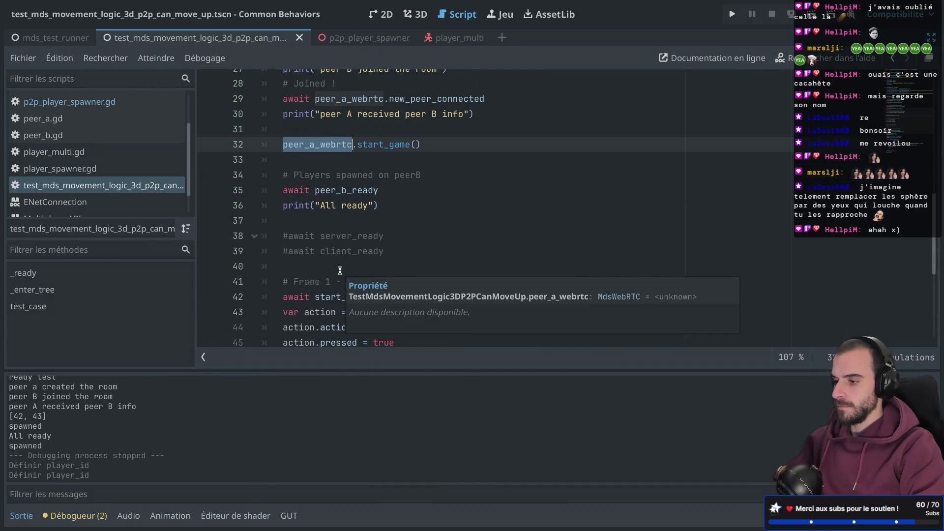
{"action": "scroll", "coordinate": [340, 270], "scroll_direction": "up", "scroll_amount": 1}
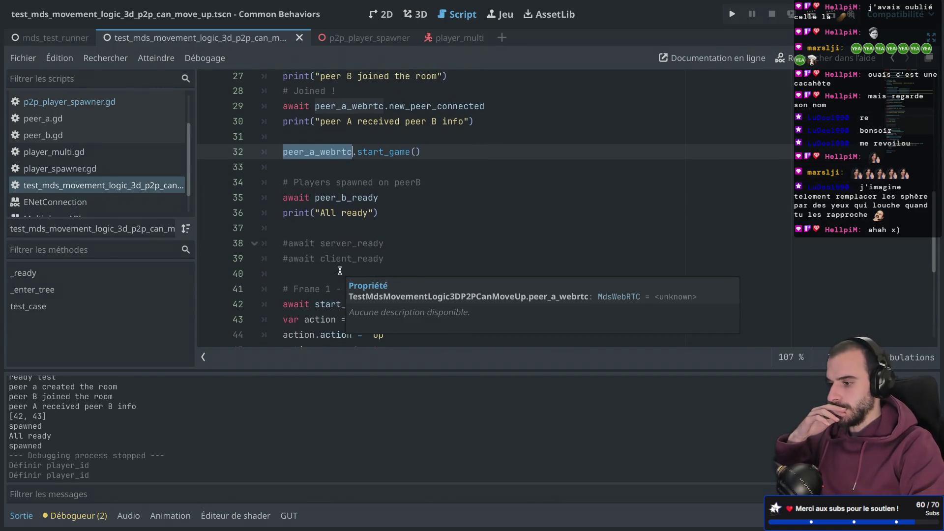
{"action": "double_click", "coordinate": [346, 198]}
{"action": "scroll", "coordinate": [345, 200], "scroll_direction": "down", "scroll_amount": 2}
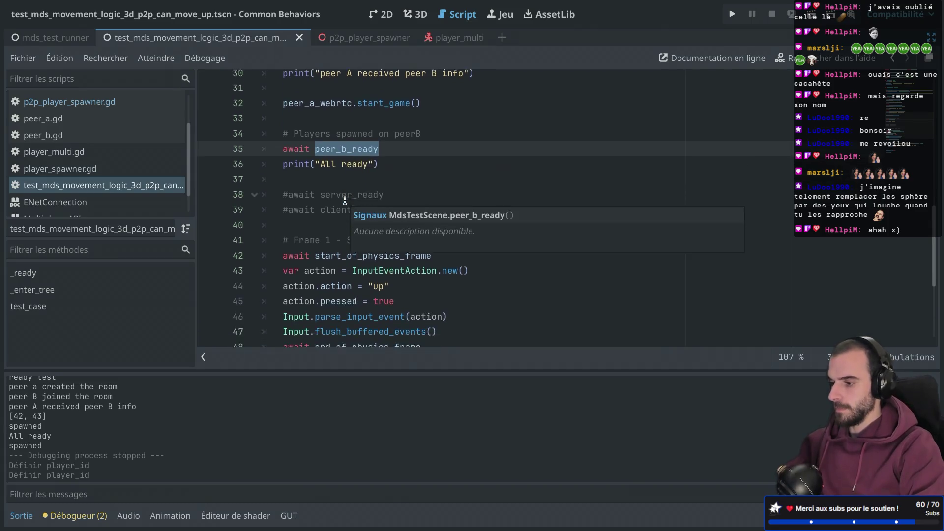
Return to the scene panels and open PeerB's script, peer_b.gd.
{"action": "key", "text": "ctrl+shift+F11"}
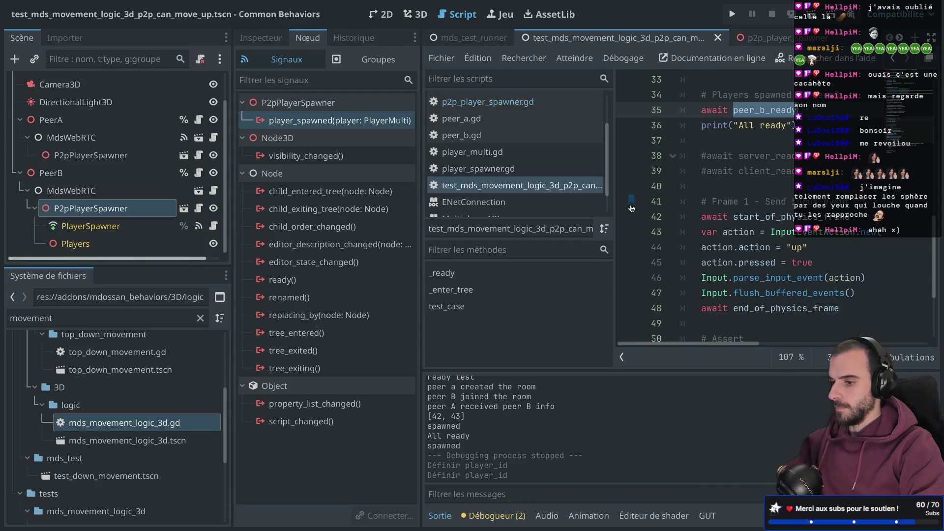
{"action": "key", "text": "ctrl+shift+F11"}
{"action": "scroll", "coordinate": [495, 189], "scroll_direction": "down", "scroll_amount": 3}
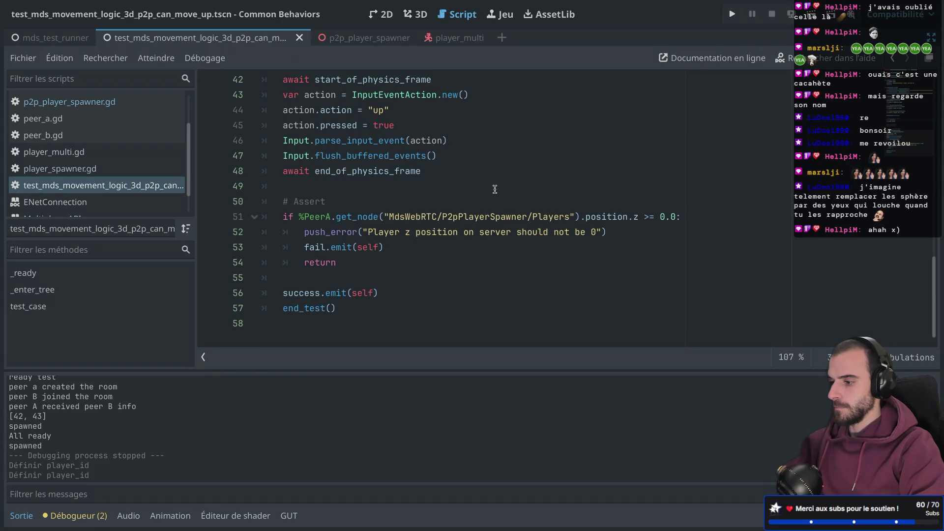
{"action": "key", "text": "ctrl+shift+F11"}
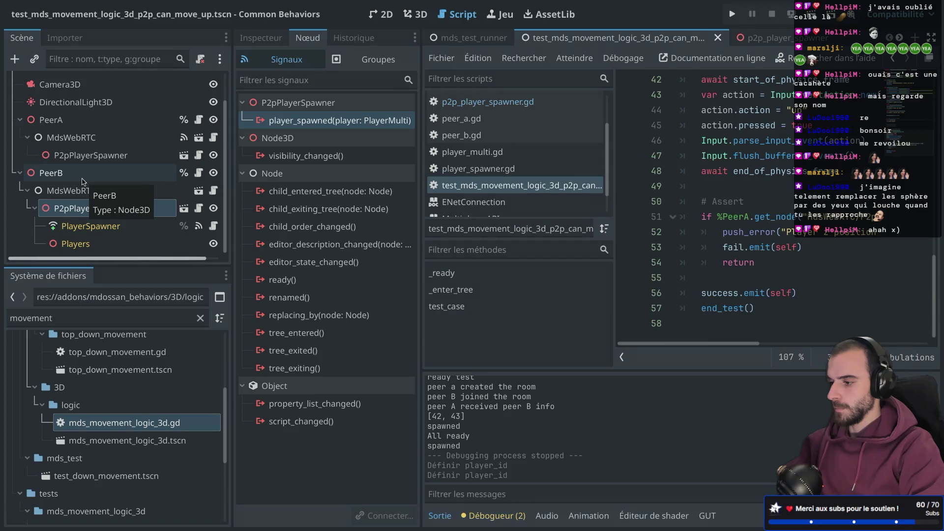
{"action": "left_click", "coordinate": [198, 175]}
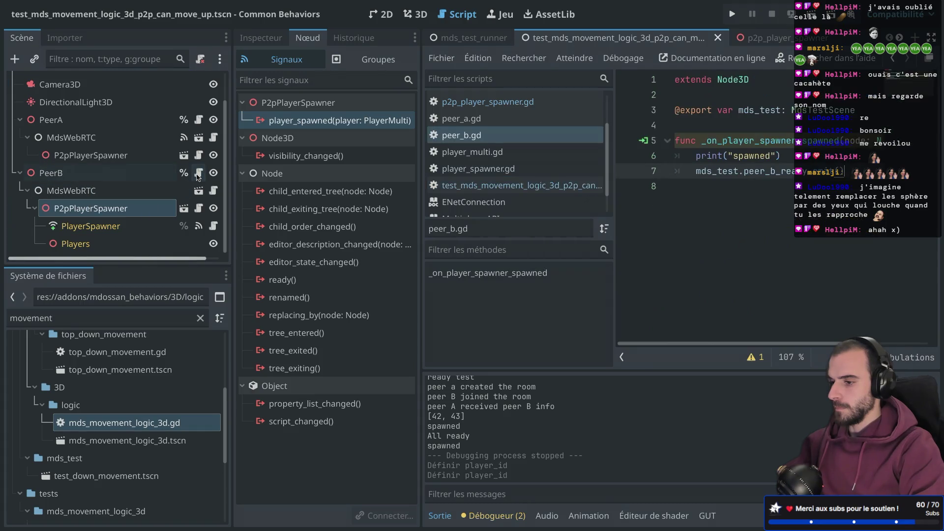
{"action": "key", "text": "ctrl+shift+F11"}
{"action": "left_click", "coordinate": [454, 116]}
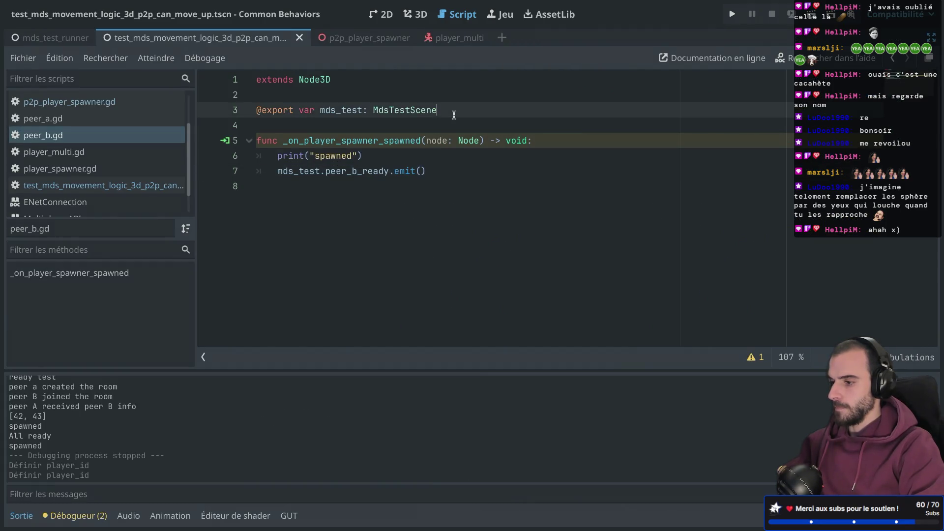
{"action": "key", "text": "Return"}
{"action": "type", "text": "@export"}
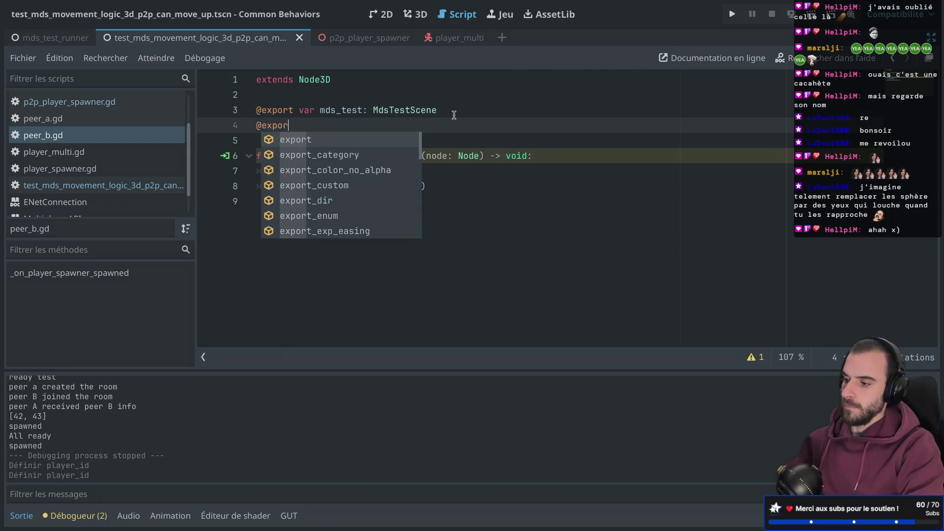
{"action": "type", "text": " var player"}
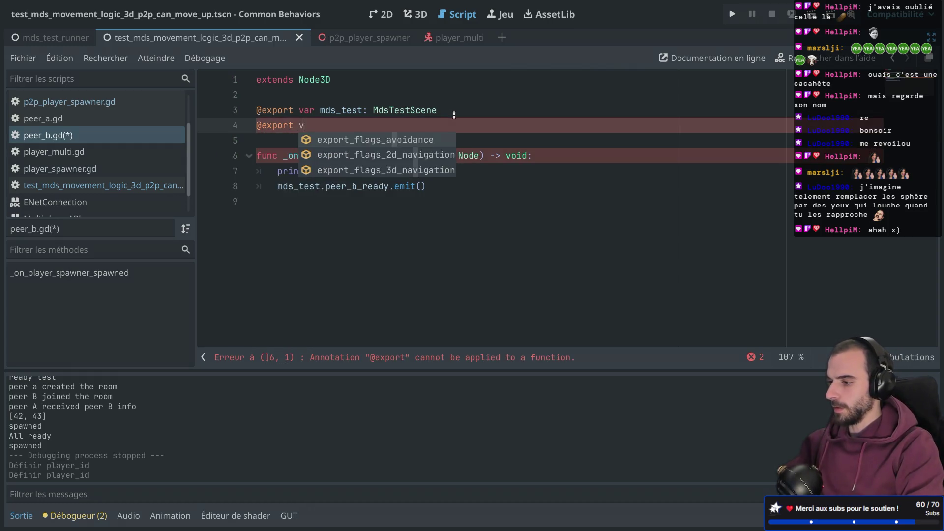
{"action": "type", "text": ": Mds"}
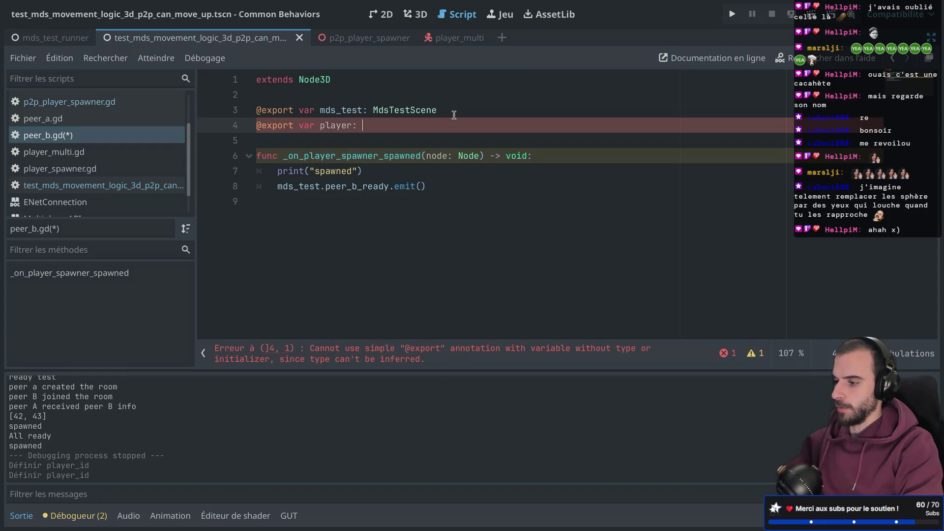
{"action": "key", "text": "BackSpace"}
{"action": "key", "text": "BackSpace"}
{"action": "key", "text": "BackSpace"}
{"action": "type", "text": "Pla"}
{"action": "key", "text": "Return"}
{"action": "key", "text": "ctrl+shift+F11"}
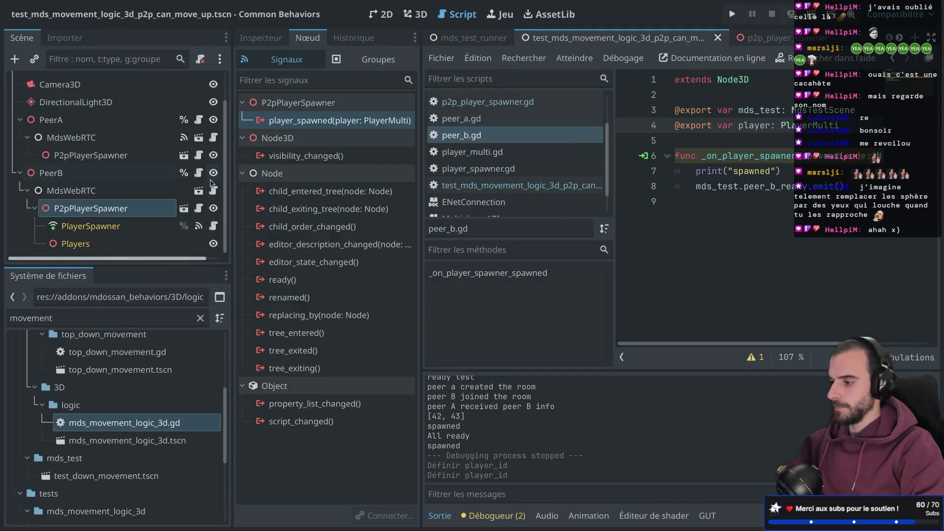
{"action": "left_click", "coordinate": [122, 180]}
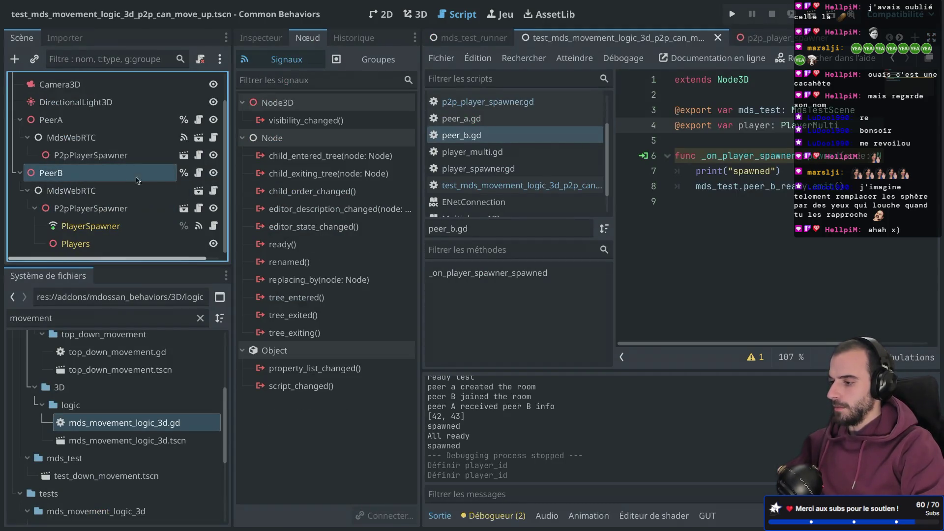
Connect PeerB's P2pPlayerSpawner player_spawned signal to a new PeerB method named _player_spawned.
{"action": "left_click", "coordinate": [113, 226]}
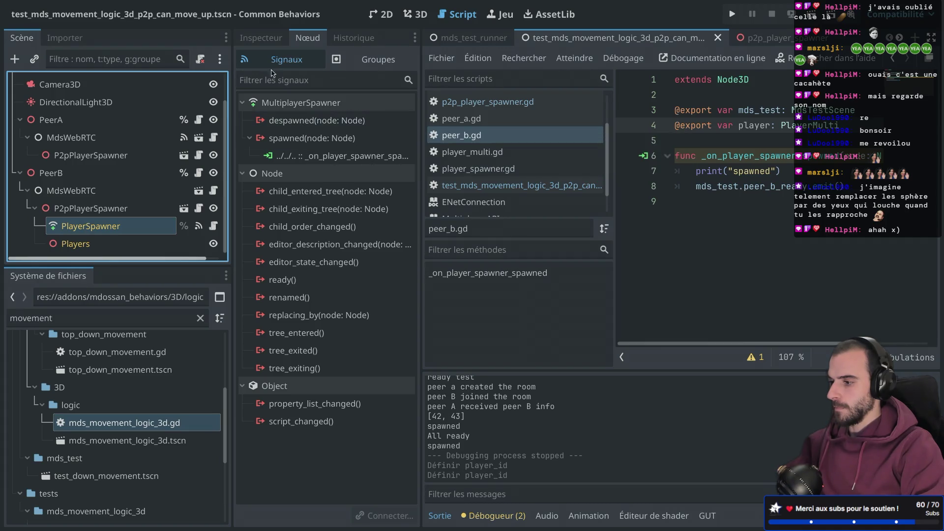
{"action": "left_click", "coordinate": [142, 208]}
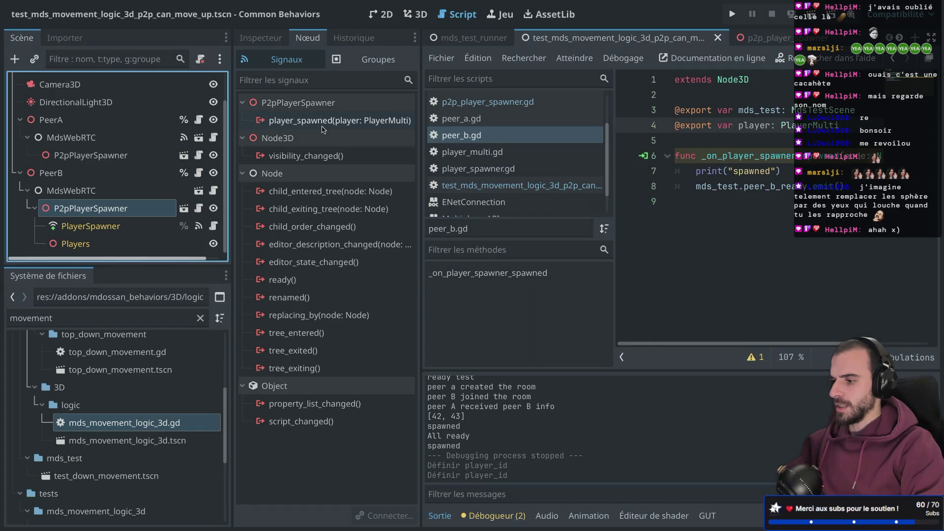
{"action": "left_click", "coordinate": [322, 126]}
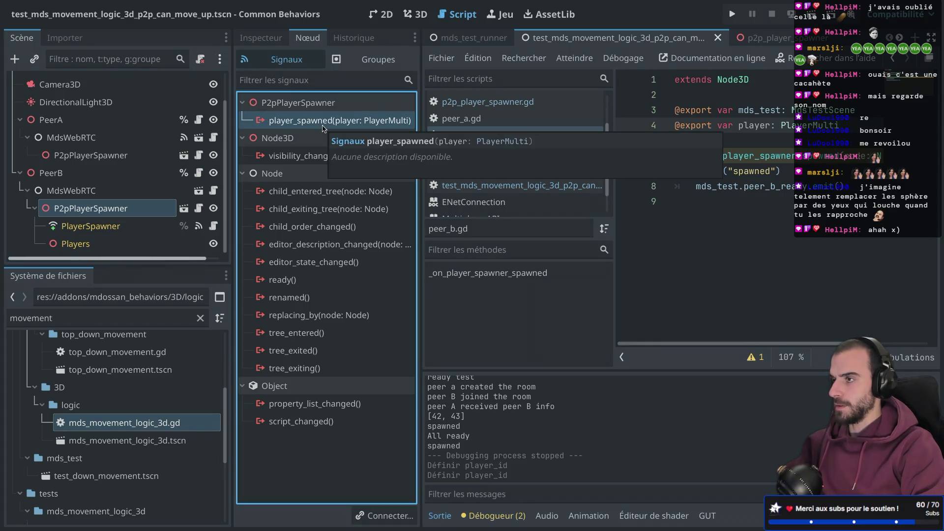
{"action": "double_click", "coordinate": [322, 125]}
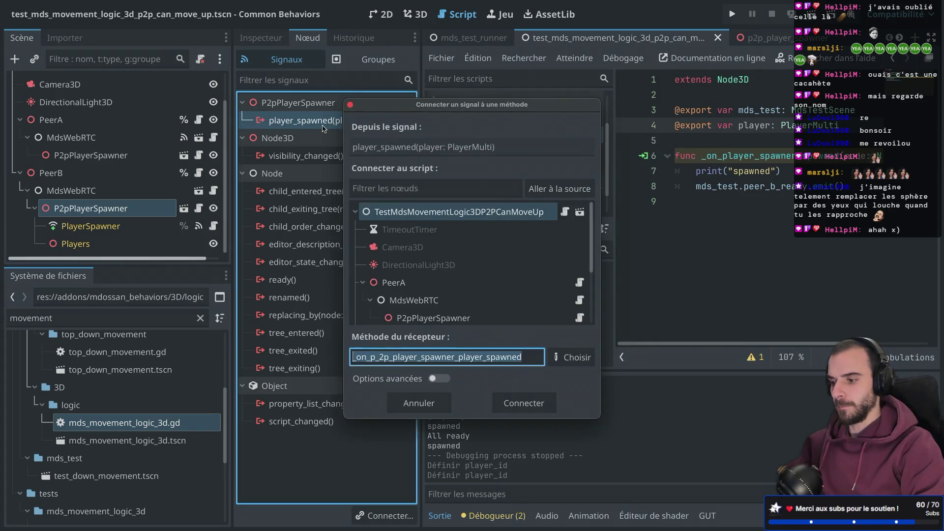
{"action": "scroll", "coordinate": [449, 265], "scroll_direction": "down", "scroll_amount": 2}
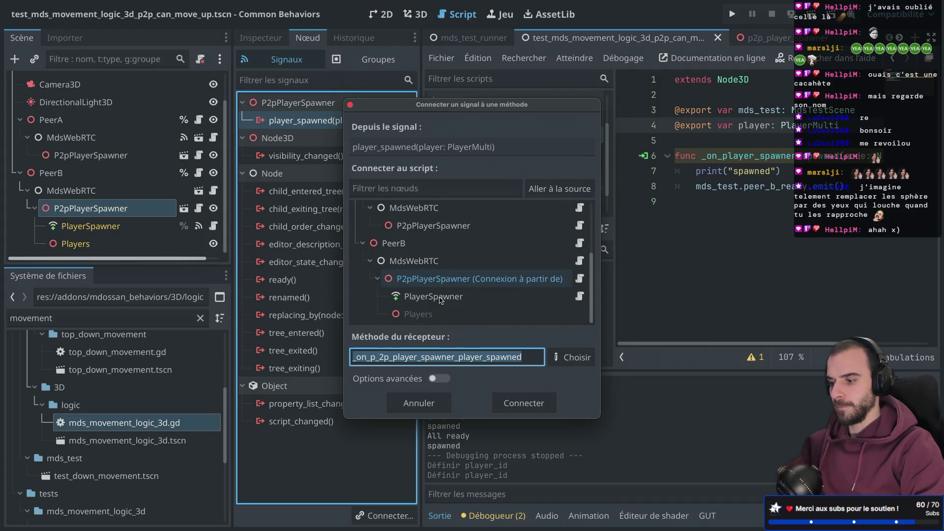
{"action": "left_click", "coordinate": [436, 244]}
{"action": "double_click", "coordinate": [523, 359]}
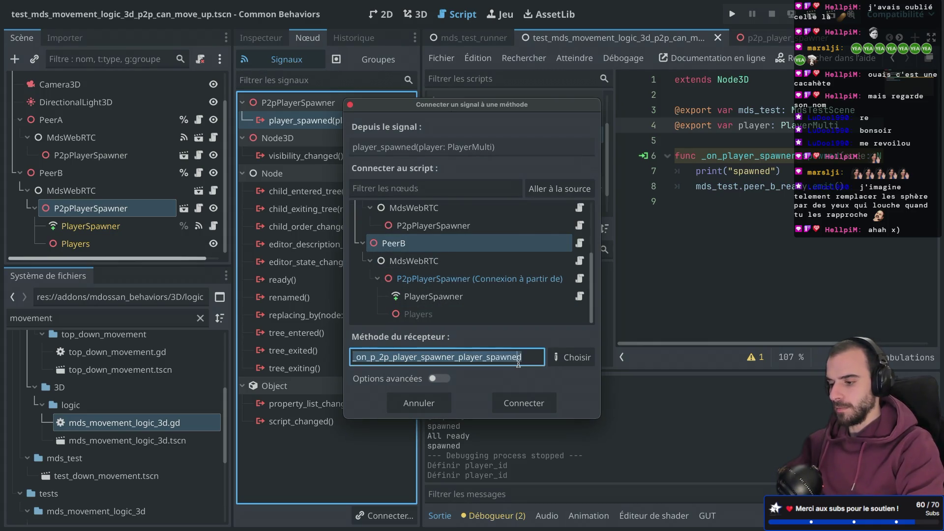
{"action": "key", "text": "BackSpace"}
{"action": "type", "text": "_player_spaw"}
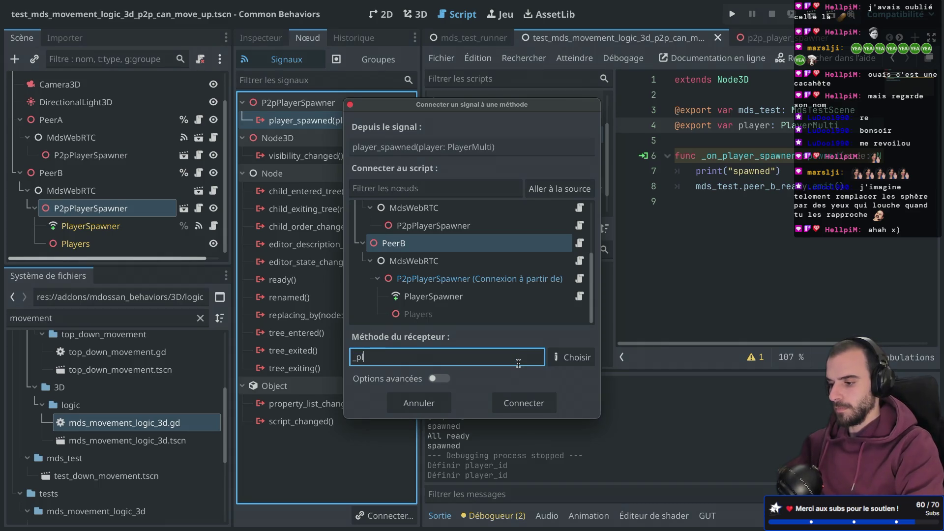
{"action": "type", "text": "ned"}
{"action": "left_click", "coordinate": [543, 405]}
{"action": "key", "text": "ctrl+shift+F11"}
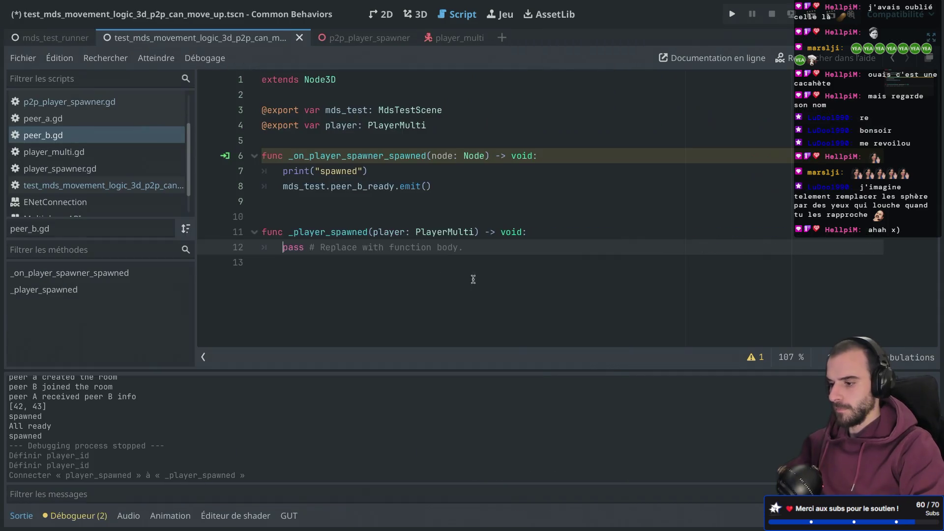
Replace the pass body of _player_spawned with 'player = player' and save peer_b.gd.
{"action": "left_click_drag", "start_coordinate": [285, 247], "coordinate": [603, 247]}
{"action": "key", "text": "BackSpace"}
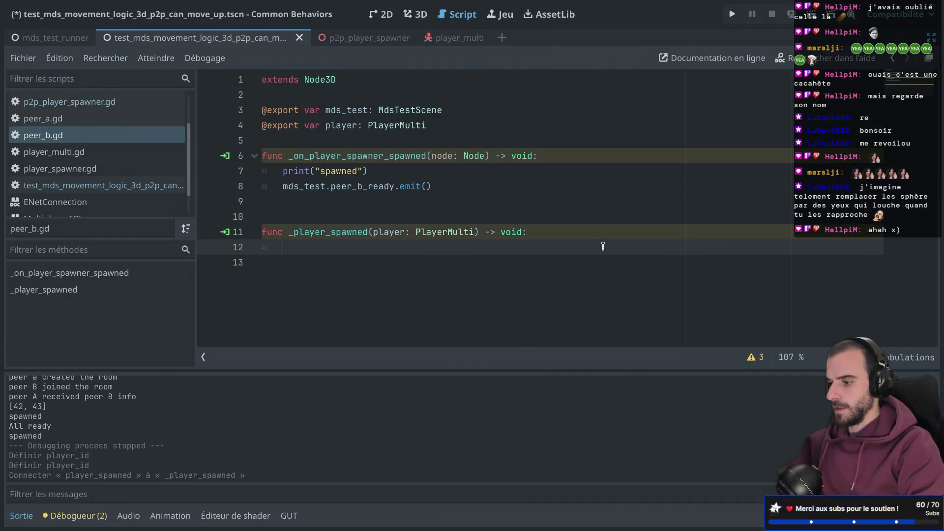
{"action": "type", "text": "player = player"}
{"action": "key", "text": "ctrl+s"}
{"action": "left_click", "coordinate": [538, 281]}
Rename the parameter to spawned_player and assign it on the right-hand side, then save.
{"action": "left_click", "coordinate": [373, 232]}
{"action": "type", "text": "spawned_"}
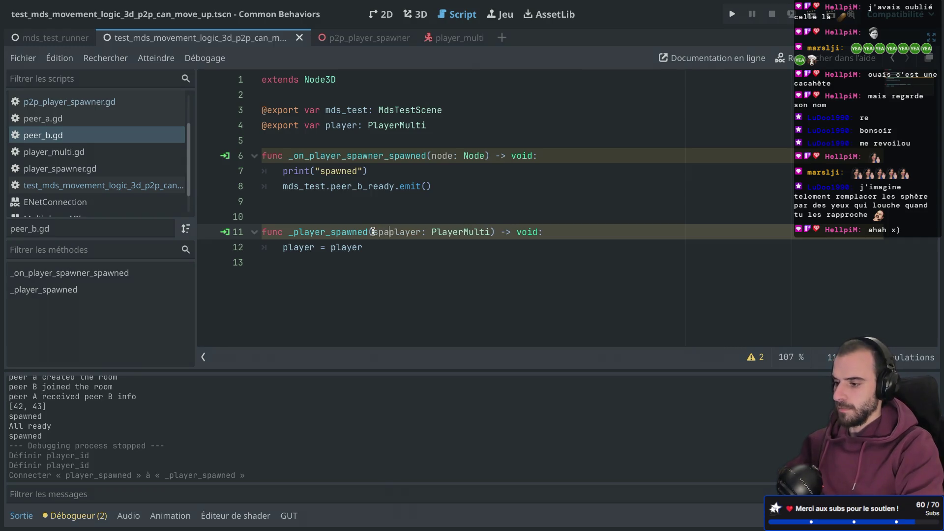
{"action": "double_click", "coordinate": [387, 232]}
{"action": "key", "text": "ctrl+c"}
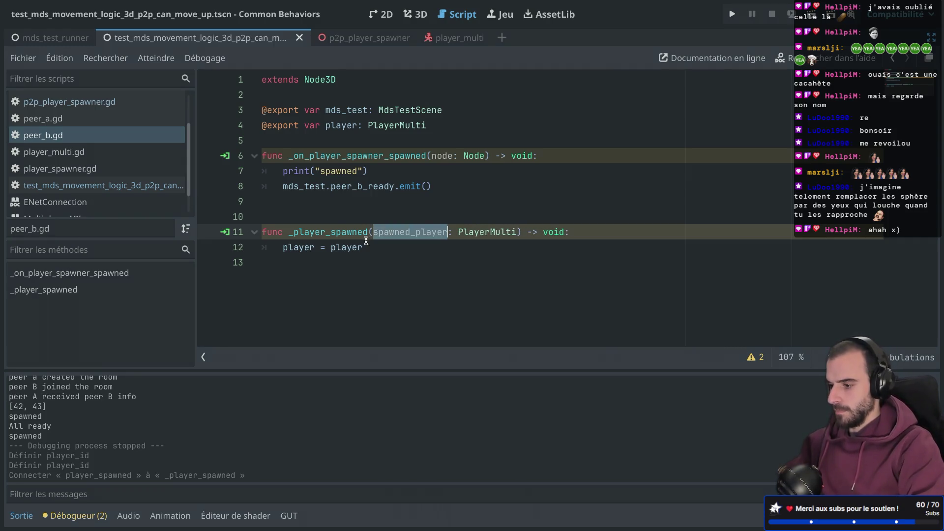
{"action": "double_click", "coordinate": [347, 247]}
{"action": "key", "text": "ctrl+v"}
{"action": "left_click", "coordinate": [347, 201]}
{"action": "key", "text": "ctrl+s"}
Select the whole _player_spawned function and open PeerA's peer_a.gd to receive it.
{"action": "left_click", "coordinate": [350, 126]}
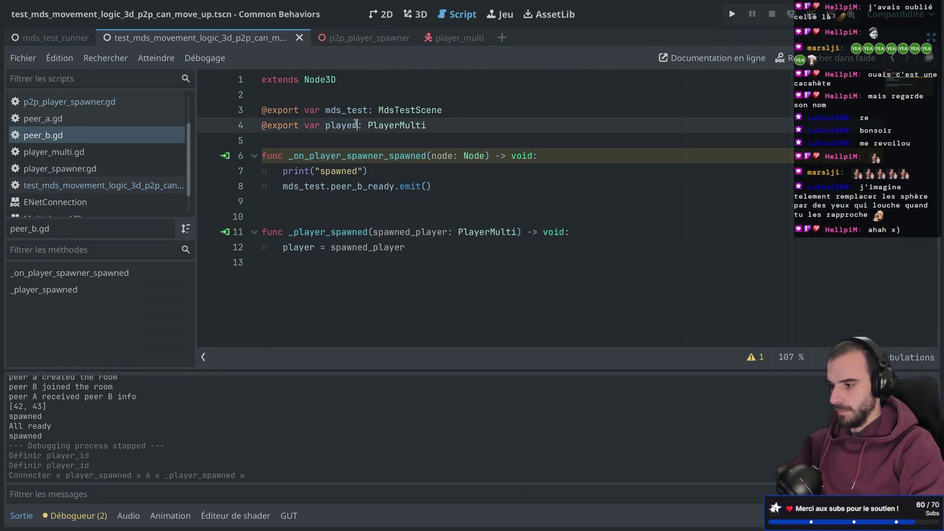
{"action": "left_click_drag", "start_coordinate": [281, 264], "coordinate": [256, 223]}
{"action": "key", "text": "ctrl+shift+F11"}
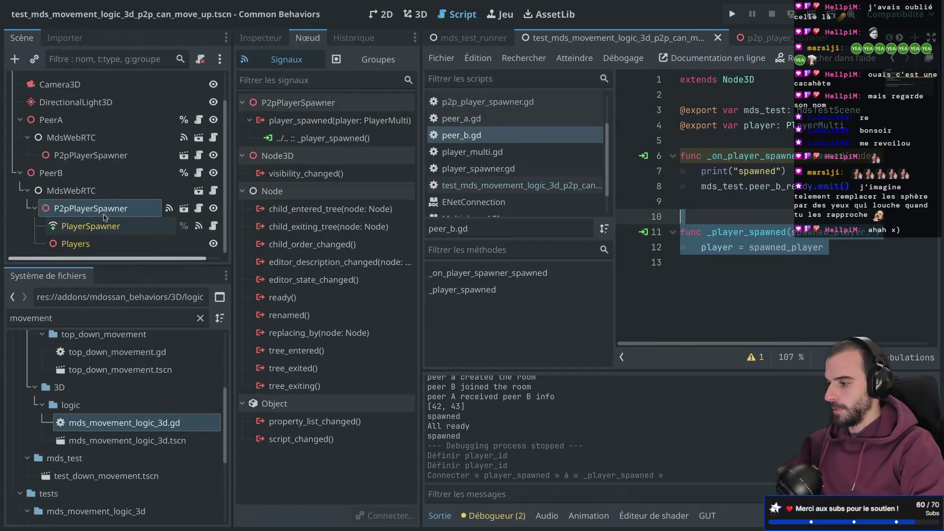
{"action": "left_click", "coordinate": [108, 121]}
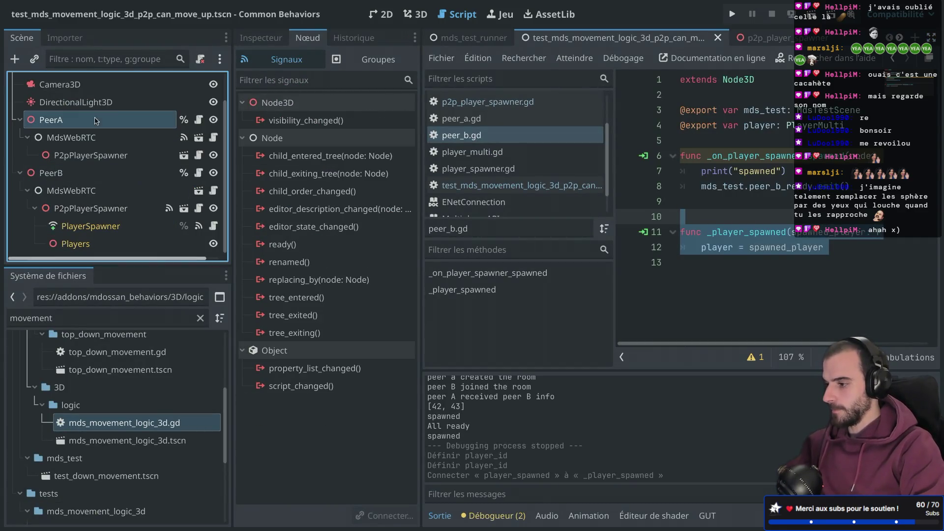
{"action": "left_click", "coordinate": [196, 120]}
{"action": "key", "text": "ctrl+shift+F11"}
{"action": "key", "text": "Return"}
{"action": "key", "text": "Return"}
Paste the _player_spawned function into peer_a.gd and return to peer_b.gd.
{"action": "key", "text": "ctrl+v"}
{"action": "key", "text": "ctrl+shift+F11"}
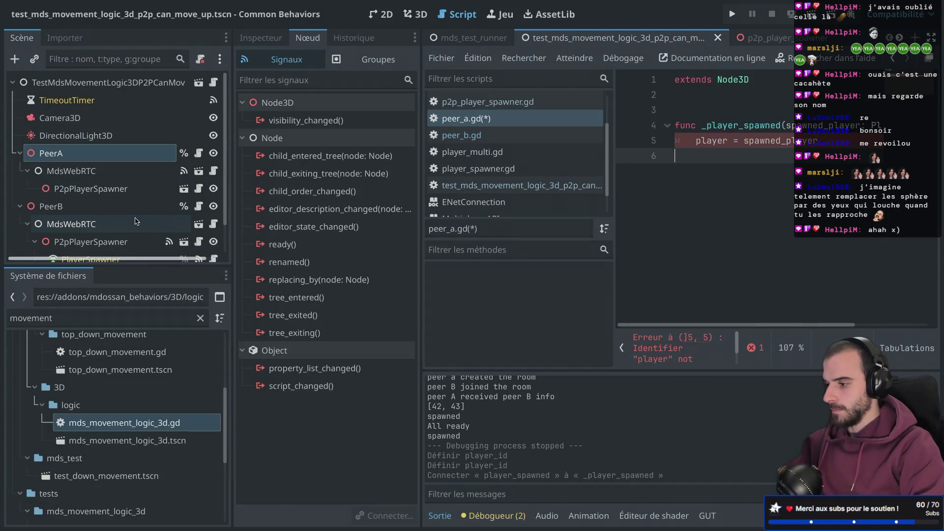
{"action": "left_click", "coordinate": [198, 207]}
{"action": "key", "text": "ctrl+shift+F11"}
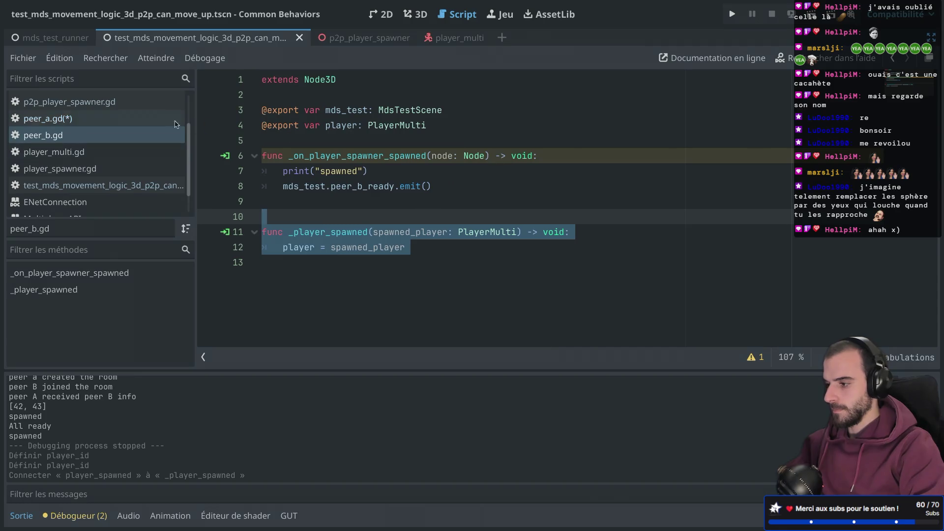
{"action": "left_click", "coordinate": [307, 139]}
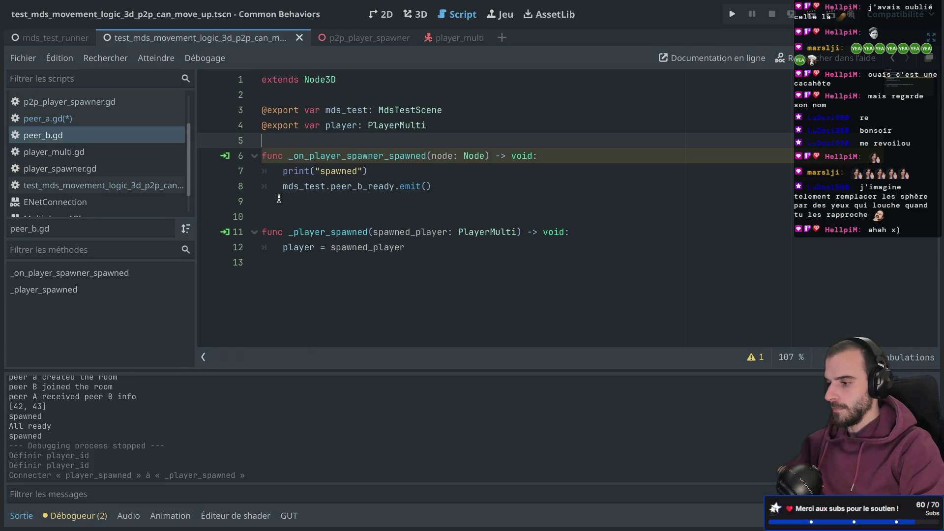
In peer_b.gd, prefix the node parameter with an underscore and select the two export lines.
{"action": "left_click_drag", "start_coordinate": [279, 199], "coordinate": [246, 159]}
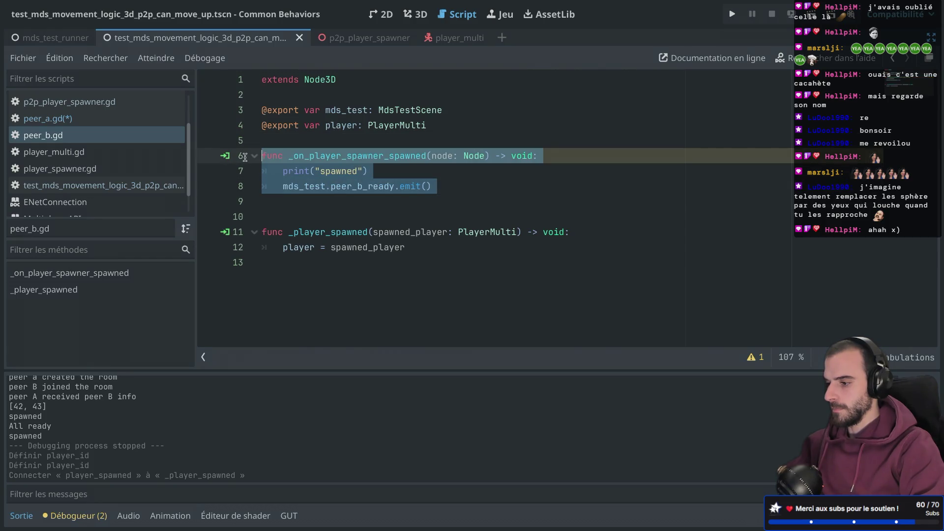
{"action": "left_click", "coordinate": [289, 155]}
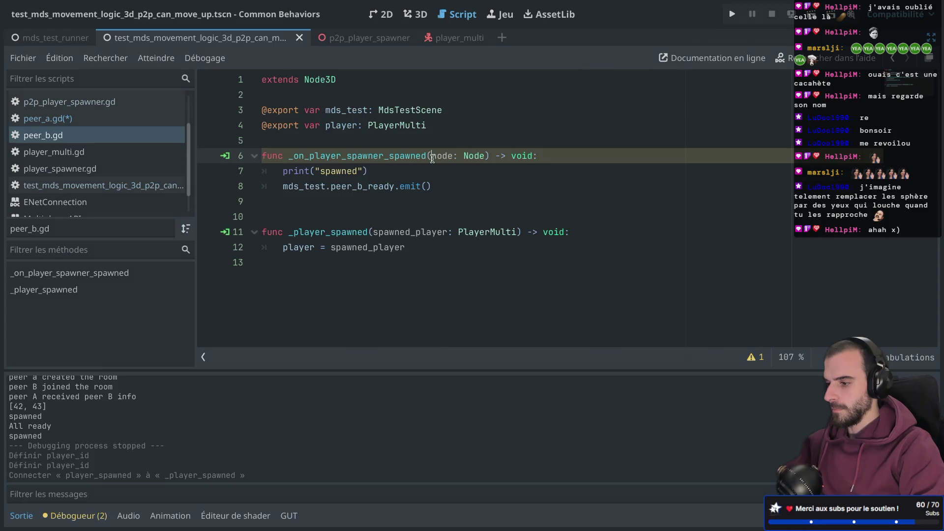
{"action": "left_click", "coordinate": [433, 156]}
{"action": "type", "text": "_"}
{"action": "left_click", "coordinate": [295, 140]}
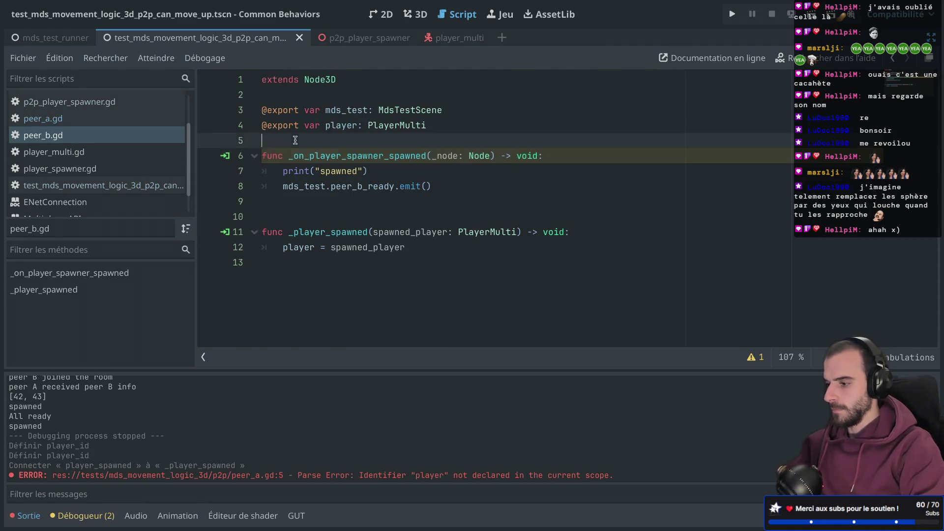
{"action": "left_click_drag", "start_coordinate": [295, 140], "coordinate": [246, 96]}
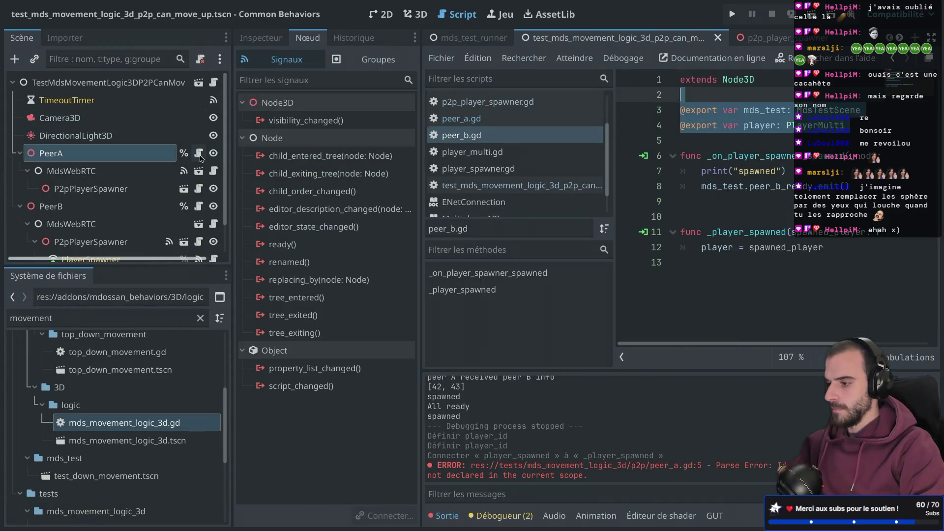
{"action": "left_click", "coordinate": [43, 119]}
{"action": "left_click", "coordinate": [332, 112]}
{"action": "left_click", "coordinate": [320, 99]}
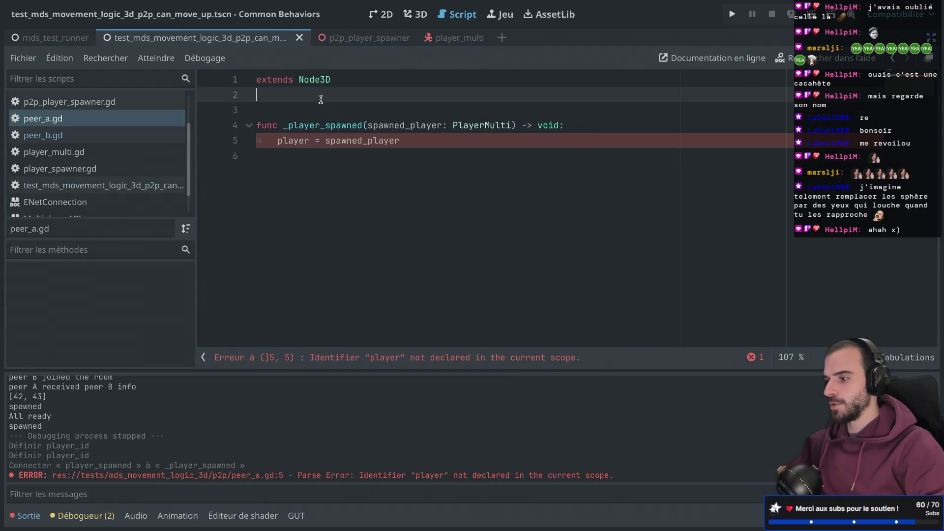
{"action": "key", "text": "ctrl+v"}
{"action": "key", "text": "BackSpace"}
{"action": "left_click", "coordinate": [288, 141]}
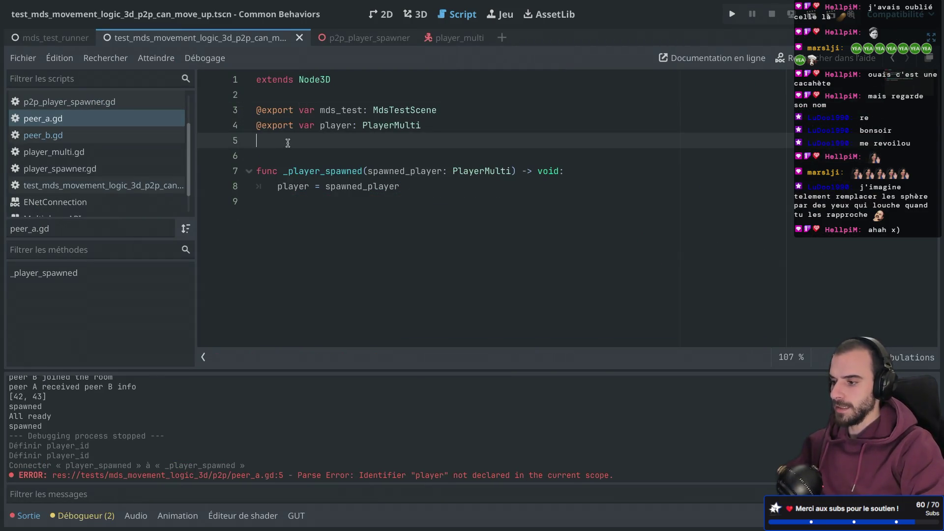
{"action": "key", "text": "BackSpace"}
{"action": "key", "text": "ctrl+s"}
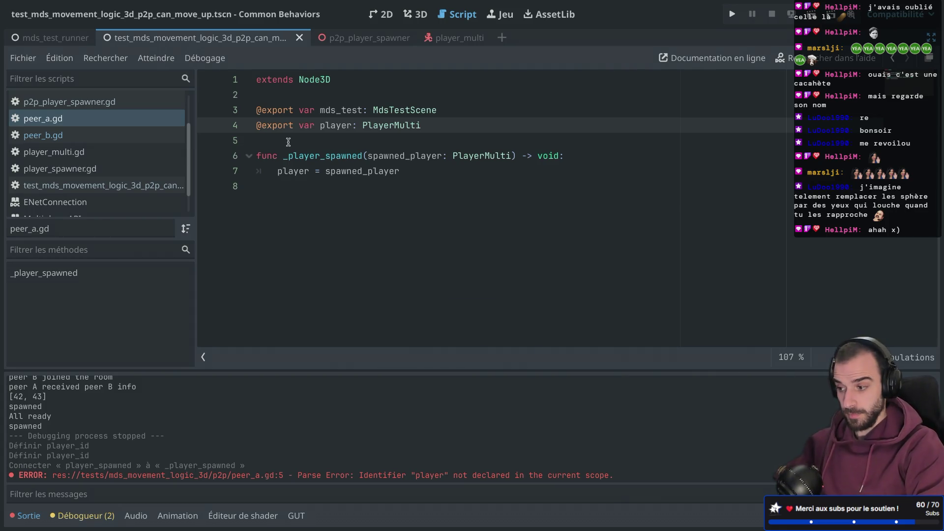
{"action": "key", "text": "ctrl+s"}
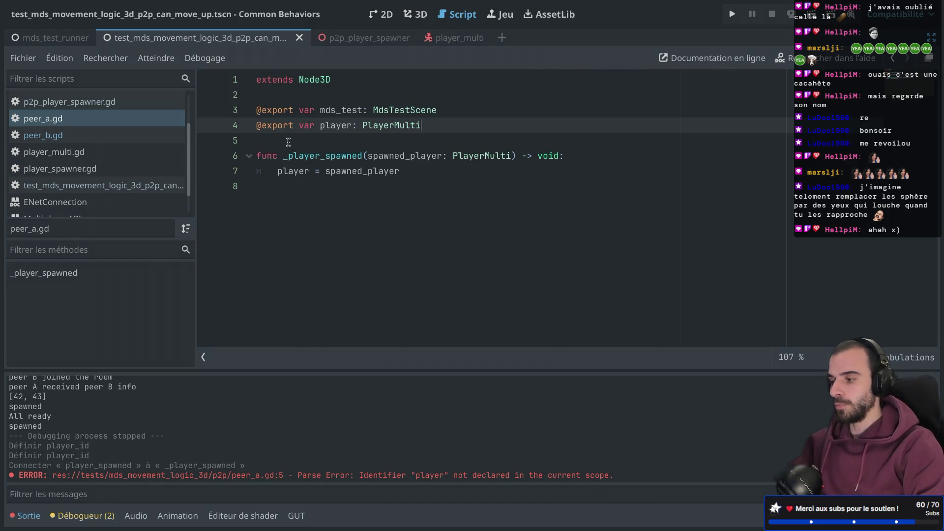
{"action": "key", "text": "ctrl+shift+F11"}
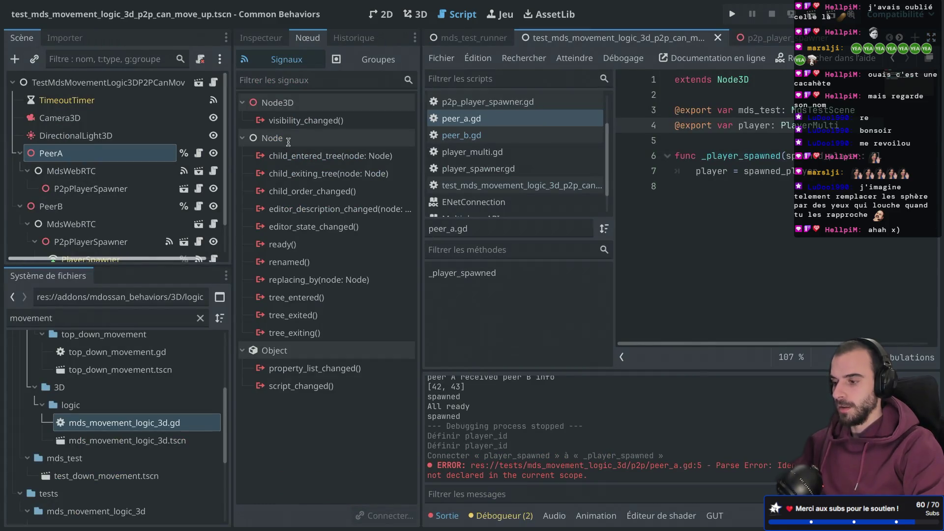
{"action": "key", "text": "ctrl+shift+F11"}
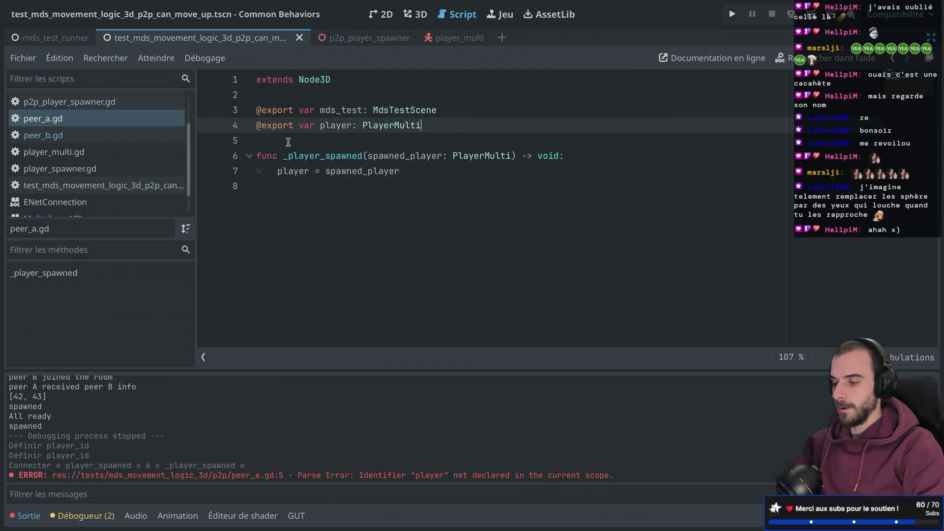
{"action": "key", "text": "ctrl+shift+F11"}
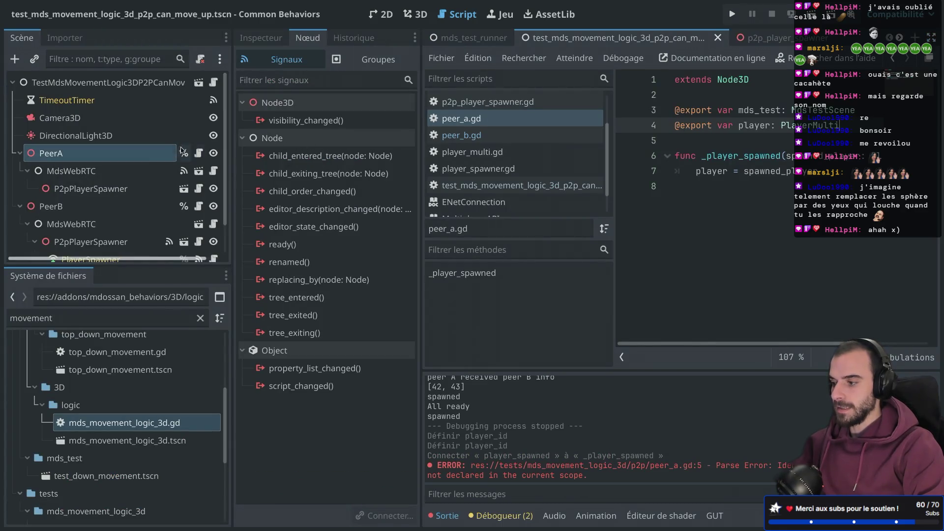
In the test's root script, replace the get_node lookup on line 51 with '%PeerA.player'.
{"action": "left_click", "coordinate": [213, 82]}
{"action": "key", "text": "ctrl+shift+F11"}
{"action": "mouse_move", "coordinate": [337, 208]}
{"action": "left_mouse_down"}
{"action": "mouse_move", "coordinate": [627, 206]}
{"action": "mouse_move", "coordinate": [580, 205]}
{"action": "left_mouse_up"}
{"action": "key", "text": "BackSpace"}
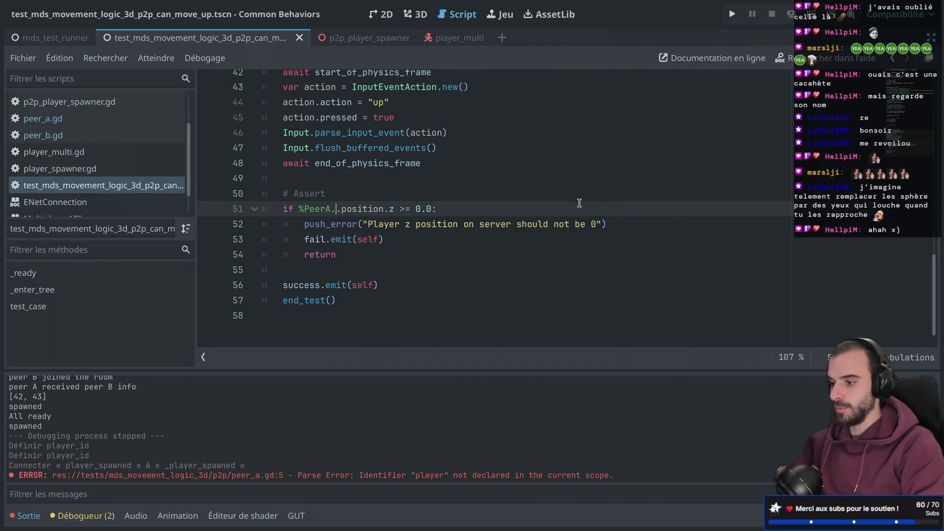
{"action": "type", "text": ".player"}
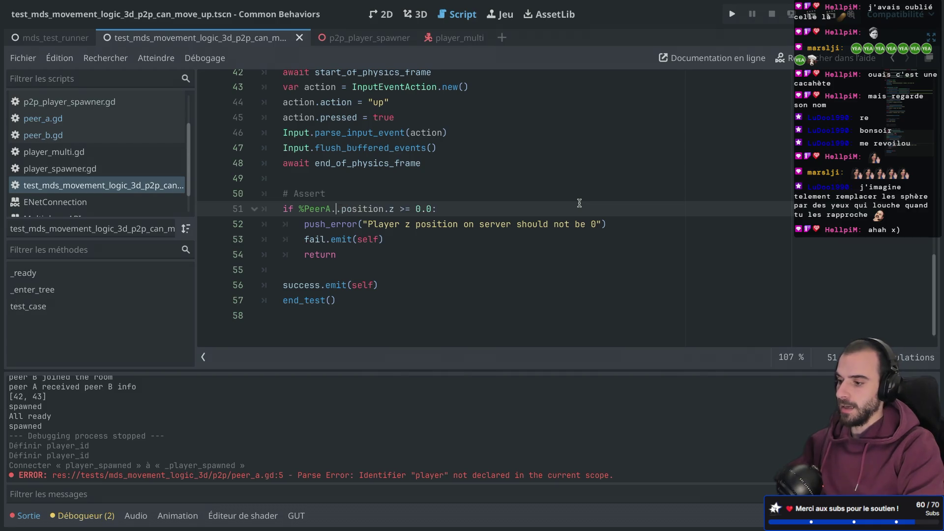
{"action": "left_click", "coordinate": [357, 212]}
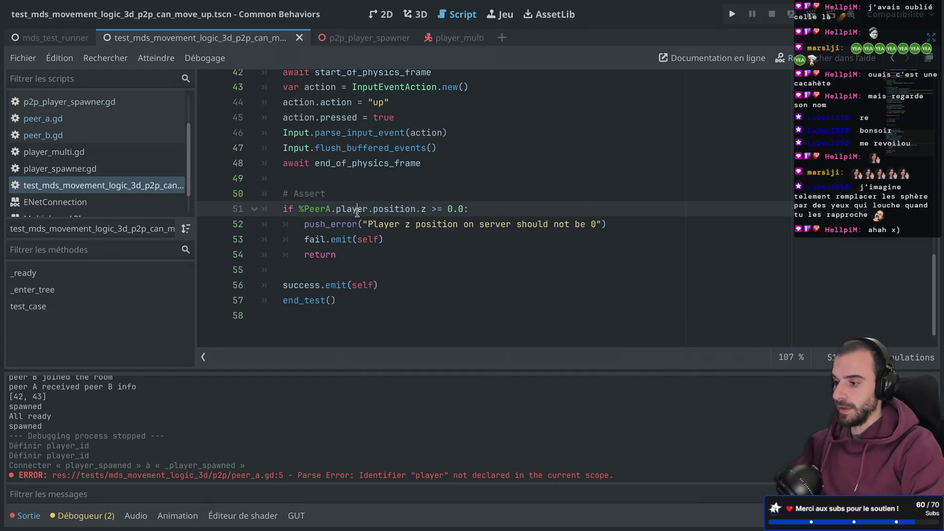
{"action": "left_click_drag", "start_coordinate": [336, 209], "coordinate": [370, 209]}
{"action": "left_click_drag", "start_coordinate": [298, 209], "coordinate": [335, 209]}
{"action": "left_click", "coordinate": [349, 209]}
Switch over to the mds_test_runner scene.
{"action": "mouse_move", "coordinate": [369, 207]}
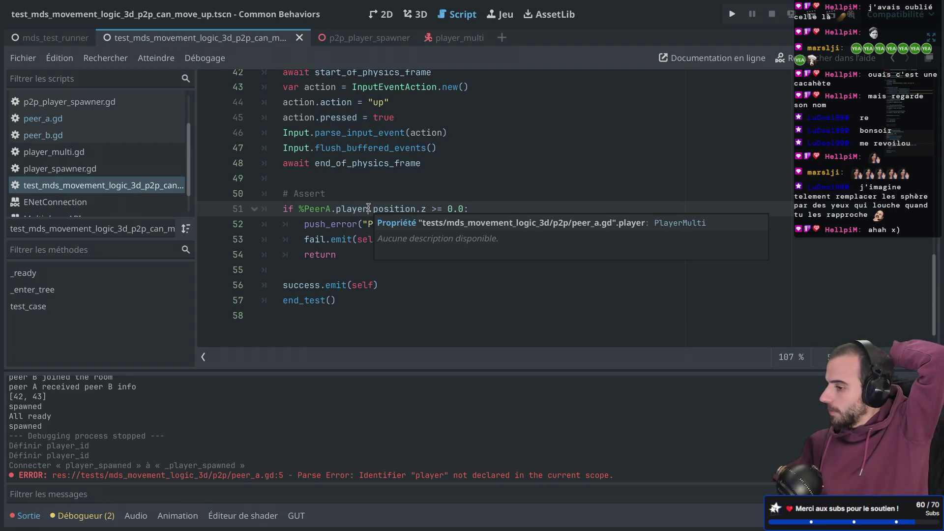
{"action": "key", "text": "Up"}
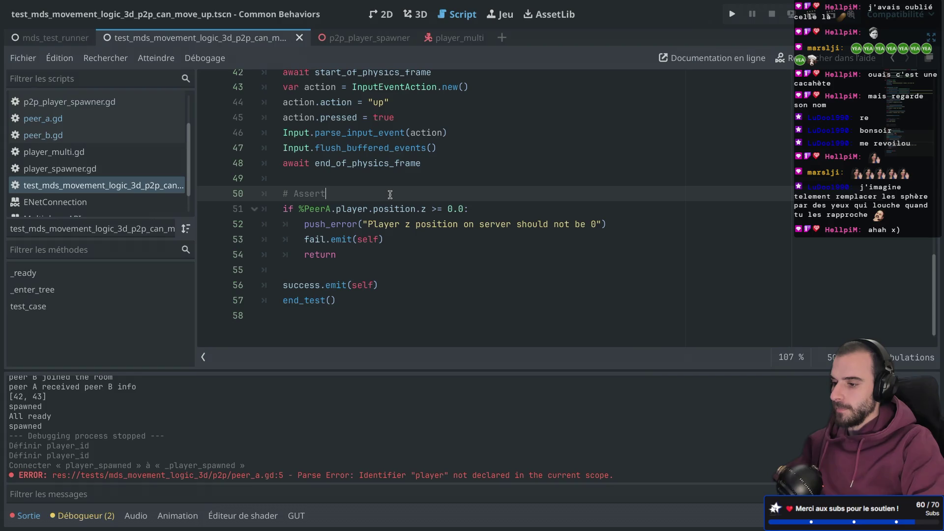
{"action": "scroll", "coordinate": [387, 201], "scroll_direction": "up", "scroll_amount": 1}
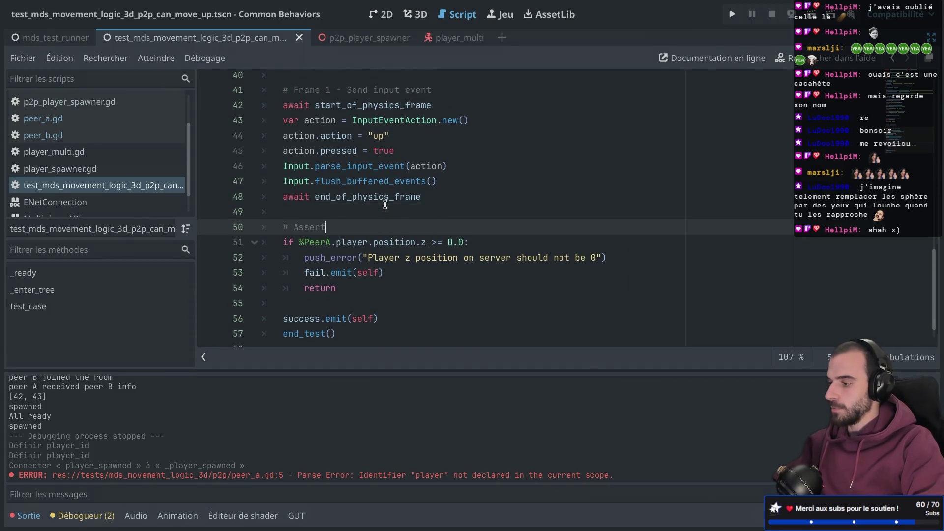
{"action": "left_click", "coordinate": [68, 43]}
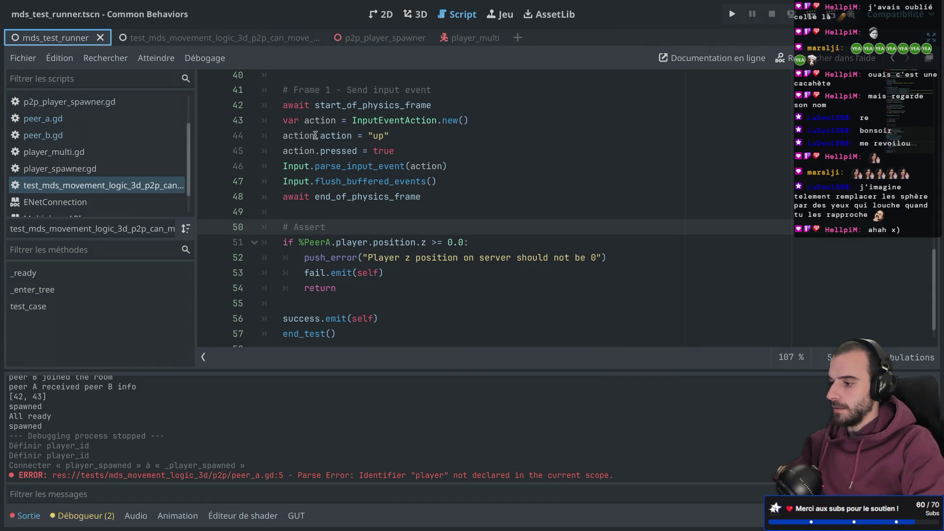
{"action": "key", "text": "ctrl+shift+F11"}
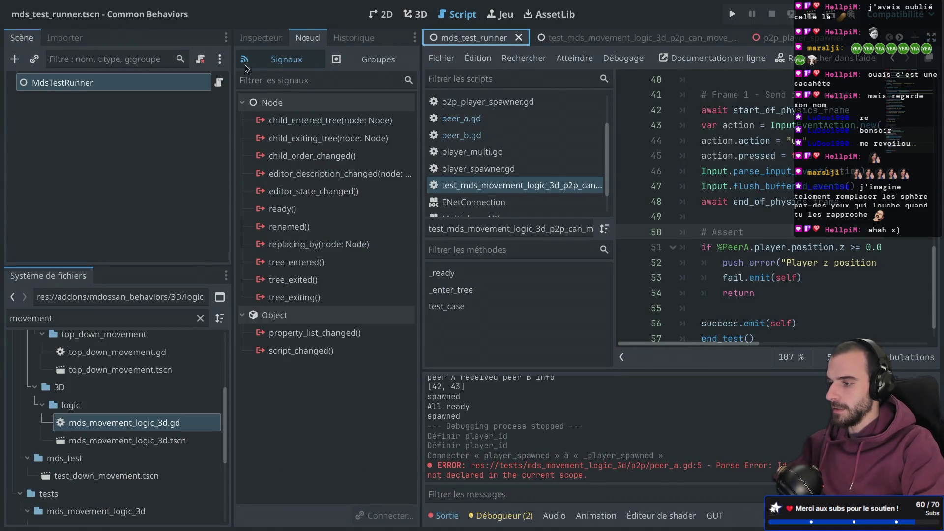
Drag test_mds_movement_logic_3d_p2p_can_move_up.tscn into the runner's Tests array as element 7 and save.
{"action": "left_click", "coordinate": [258, 38]}
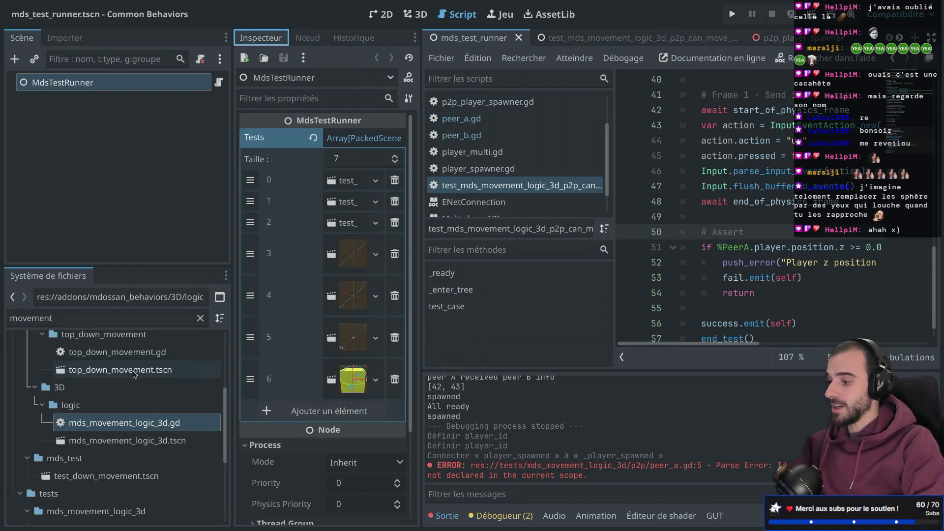
{"action": "scroll", "coordinate": [135, 375], "scroll_direction": "down", "scroll_amount": 5}
{"action": "scroll", "coordinate": [135, 375], "scroll_direction": "up", "scroll_amount": 1}
{"action": "scroll", "coordinate": [134, 375], "scroll_direction": "down", "scroll_amount": 1}
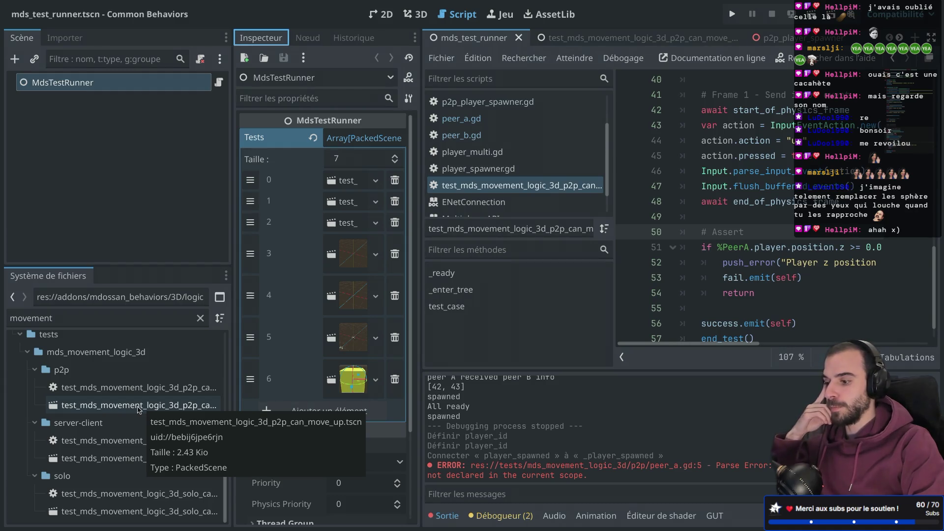
{"action": "left_click_drag", "start_coordinate": [139, 405], "coordinate": [311, 410]}
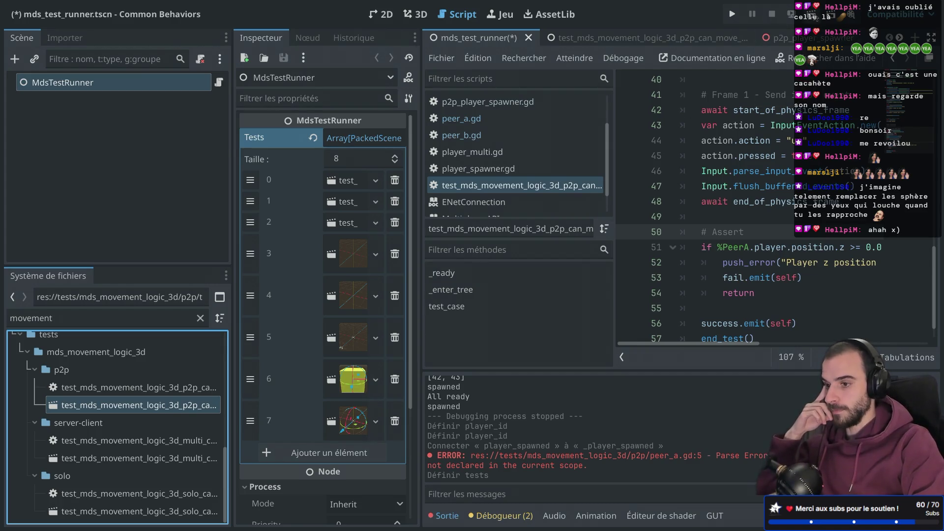
{"action": "key", "text": "ctrl+s"}
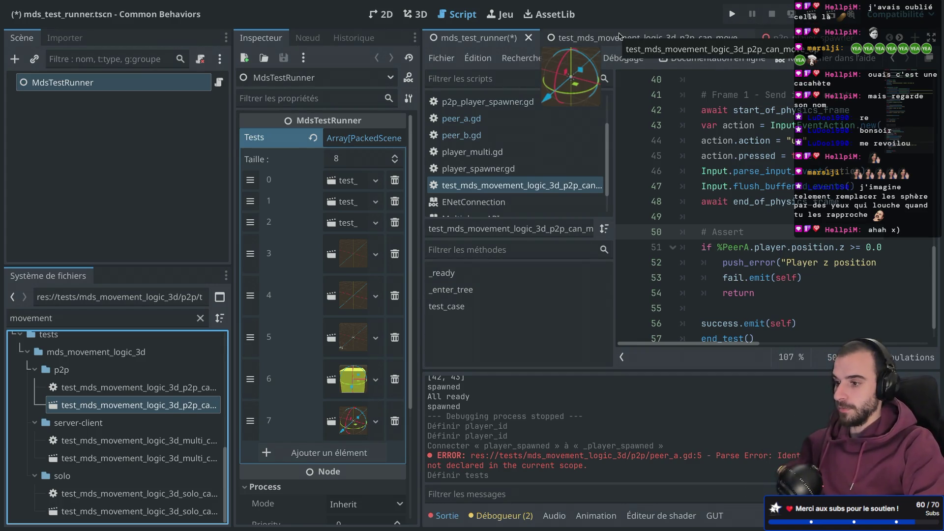
Run the test runner, then inspect the Nil 'position' error at line 51 in the Debugger's errors list.
{"action": "left_click", "coordinate": [815, 18]}
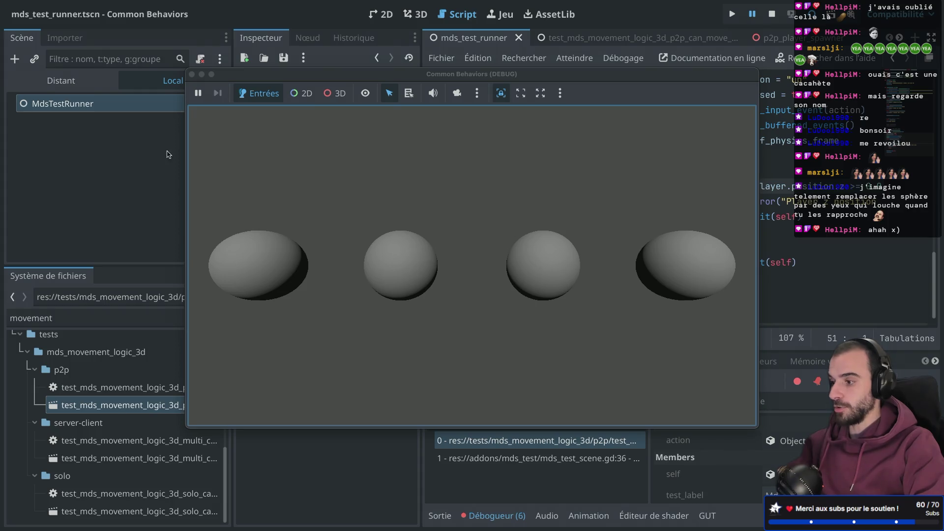
{"action": "left_click", "coordinate": [192, 74]}
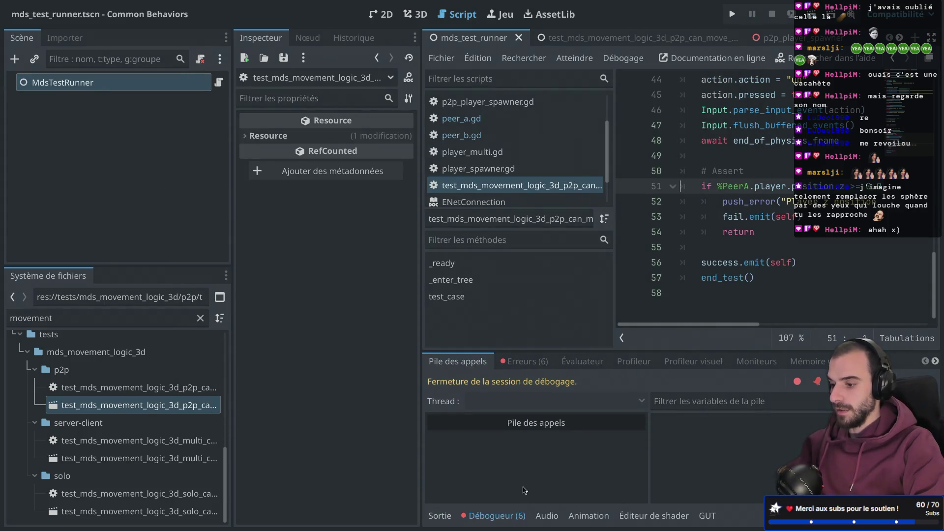
{"action": "left_click", "coordinate": [524, 364]}
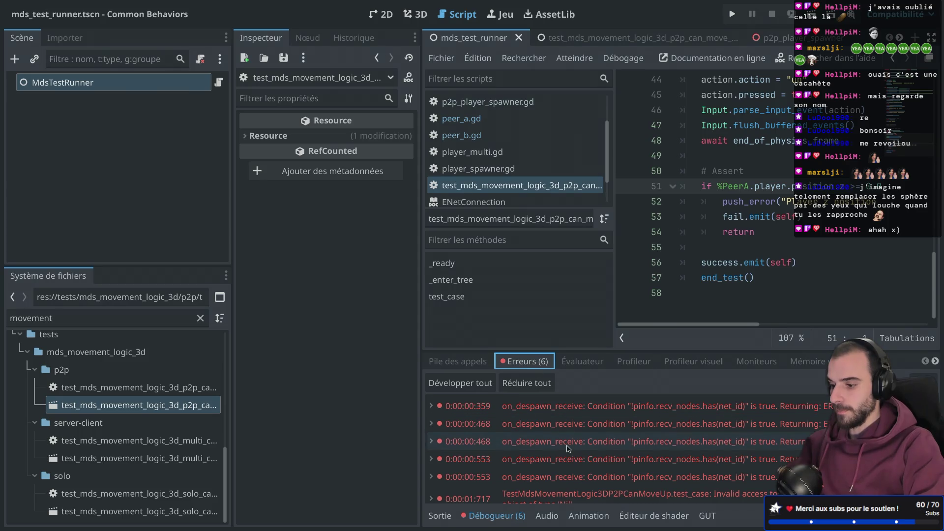
{"action": "scroll", "coordinate": [569, 449], "scroll_direction": "down", "scroll_amount": 1}
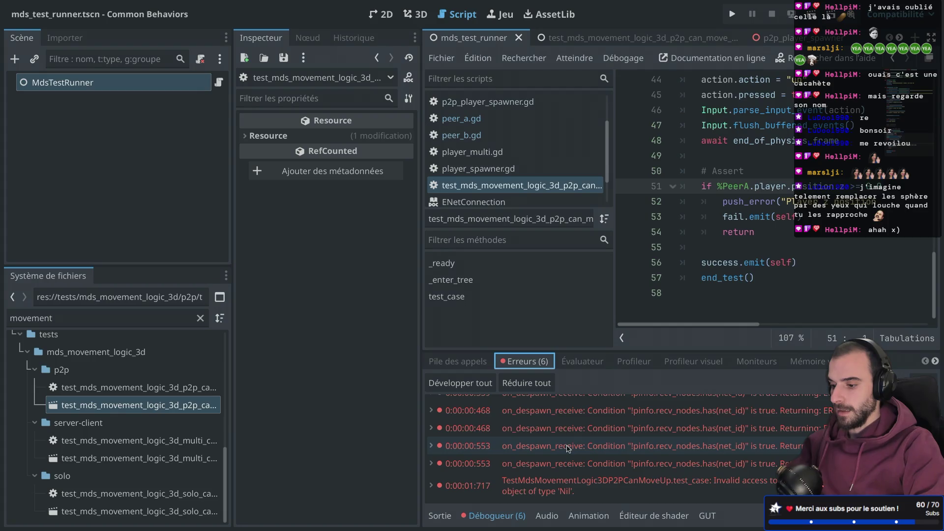
{"action": "mouse_move", "coordinate": [581, 478]}
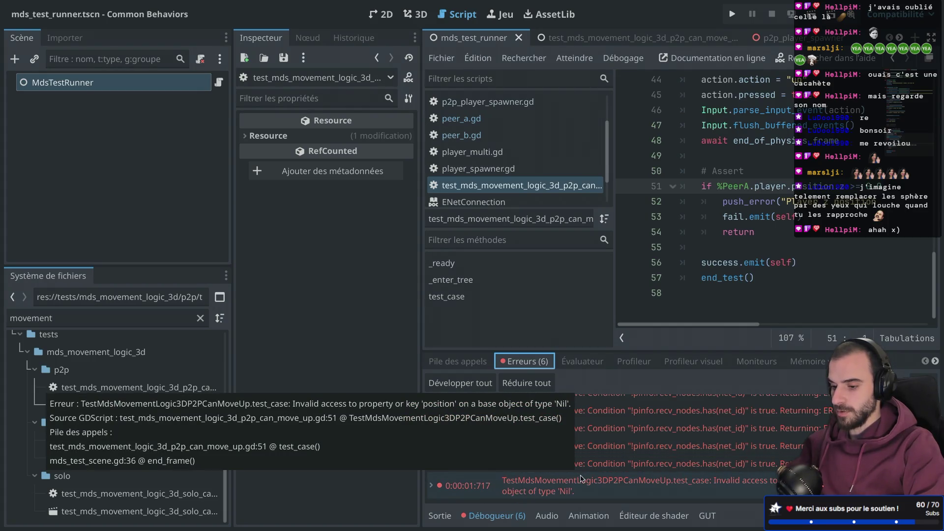
{"action": "left_click", "coordinate": [581, 479]}
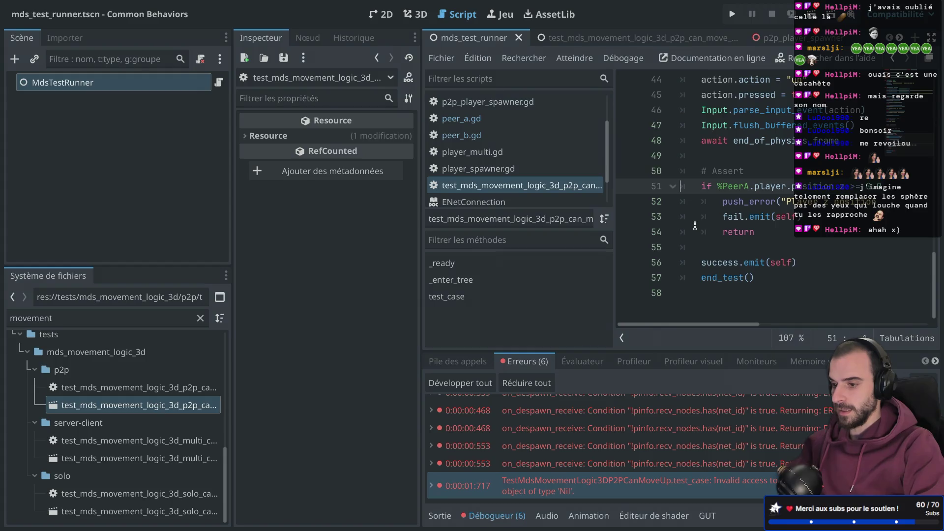
{"action": "key", "text": "ctrl+shift+F11"}
{"action": "double_click", "coordinate": [347, 187]}
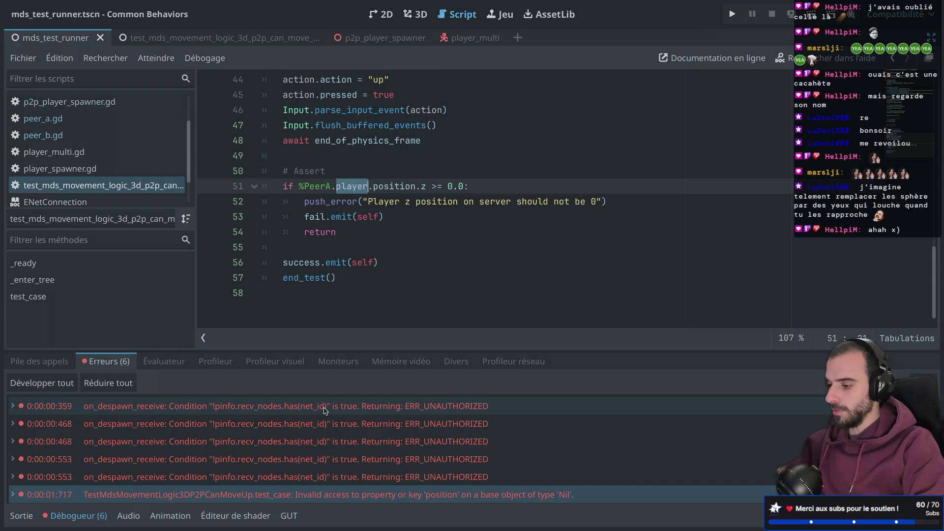
Step through and expand the debugger error rows to check their sources.
{"action": "left_click", "coordinate": [287, 423]}
{"action": "left_click", "coordinate": [286, 442]}
{"action": "left_click", "coordinate": [288, 460]}
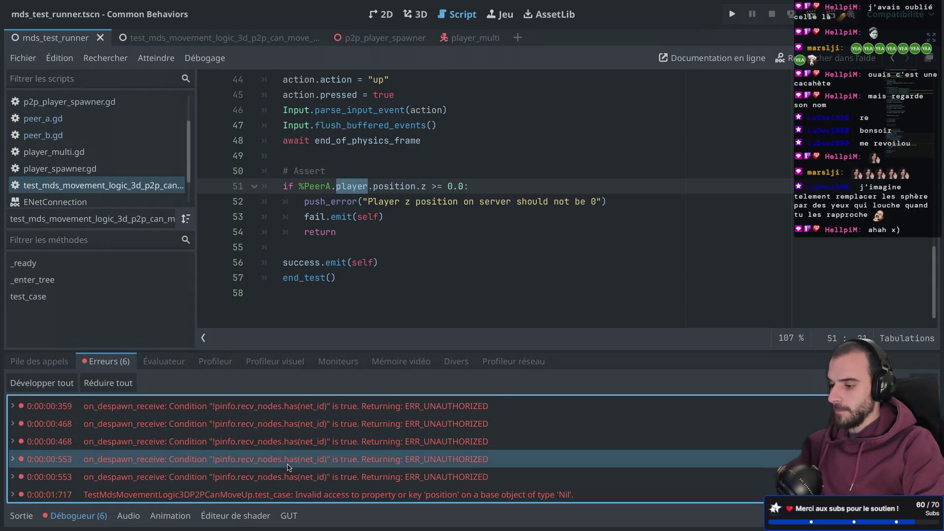
{"action": "left_click", "coordinate": [290, 478]}
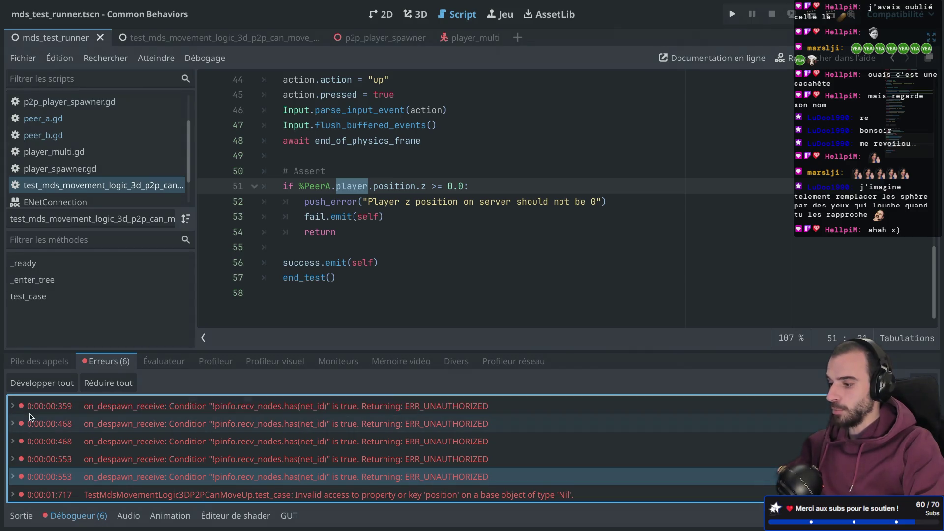
{"action": "left_click", "coordinate": [13, 406]}
{"action": "left_click", "coordinate": [13, 407]}
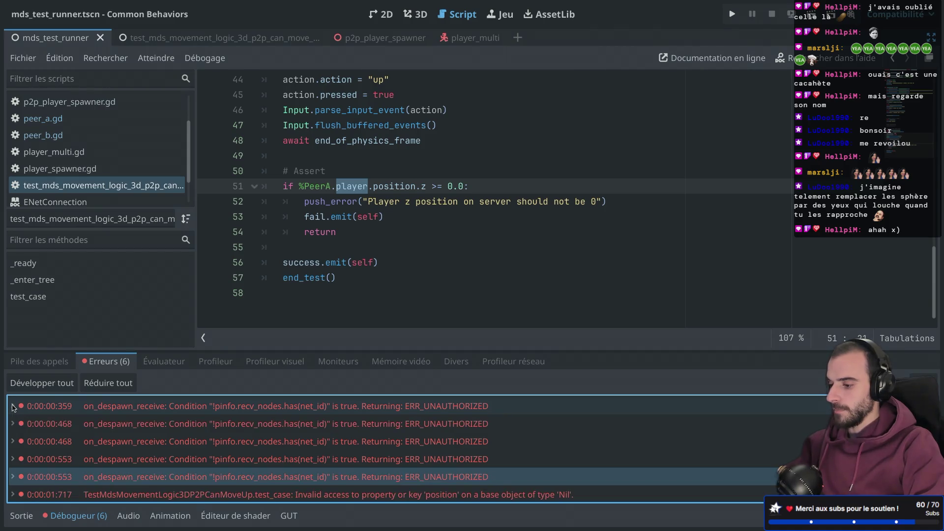
{"action": "left_click", "coordinate": [12, 424]}
{"action": "left_click", "coordinate": [13, 424]}
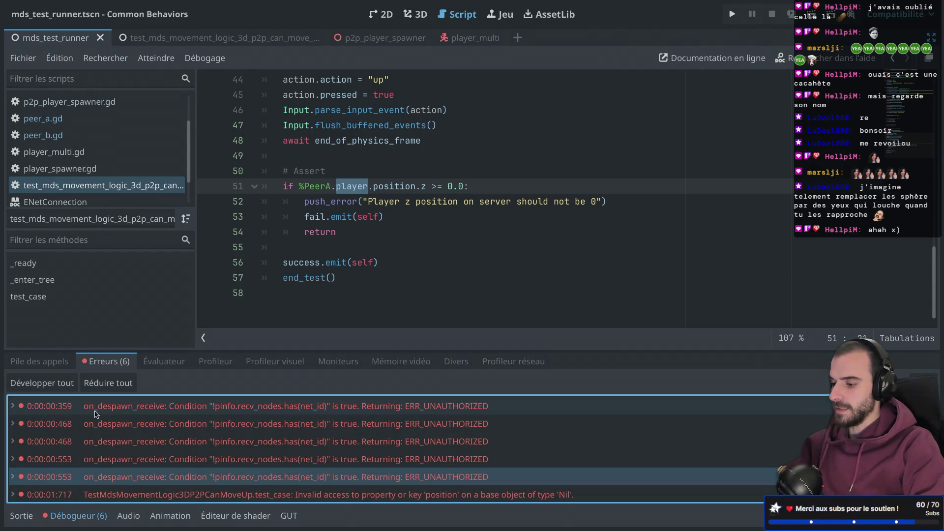
{"action": "scroll", "coordinate": [121, 430], "scroll_direction": "down", "scroll_amount": 1}
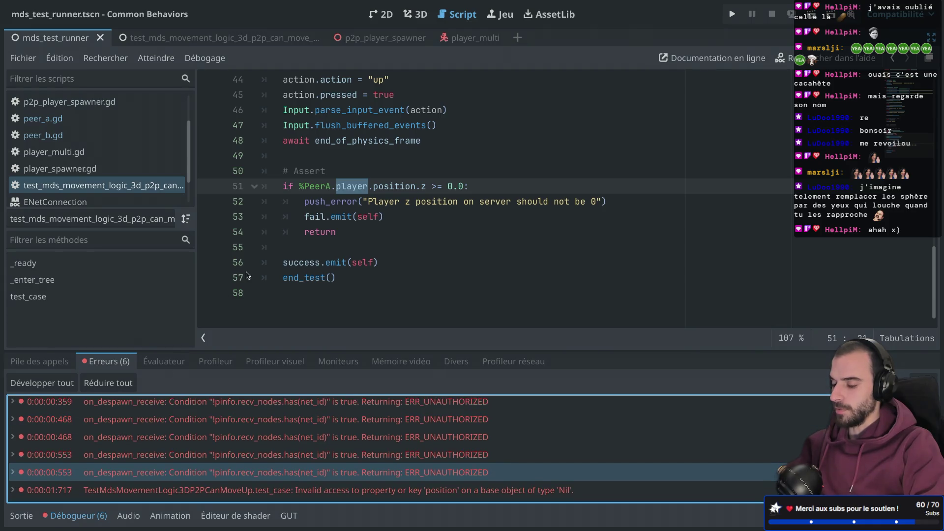
{"action": "scroll", "coordinate": [346, 176], "scroll_direction": "up", "scroll_amount": 3}
{"action": "scroll", "coordinate": [346, 175], "scroll_direction": "down", "scroll_amount": 2}
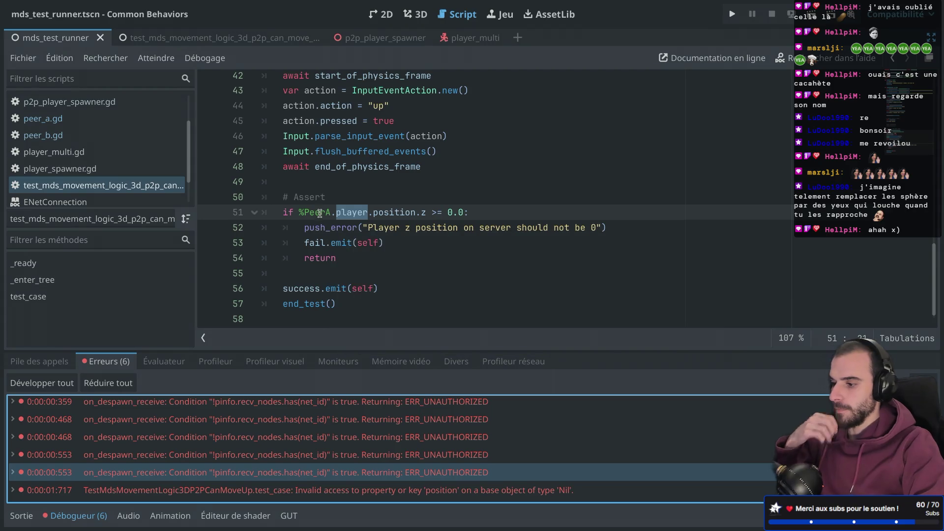
{"action": "key", "text": "ctrl+shift+F11"}
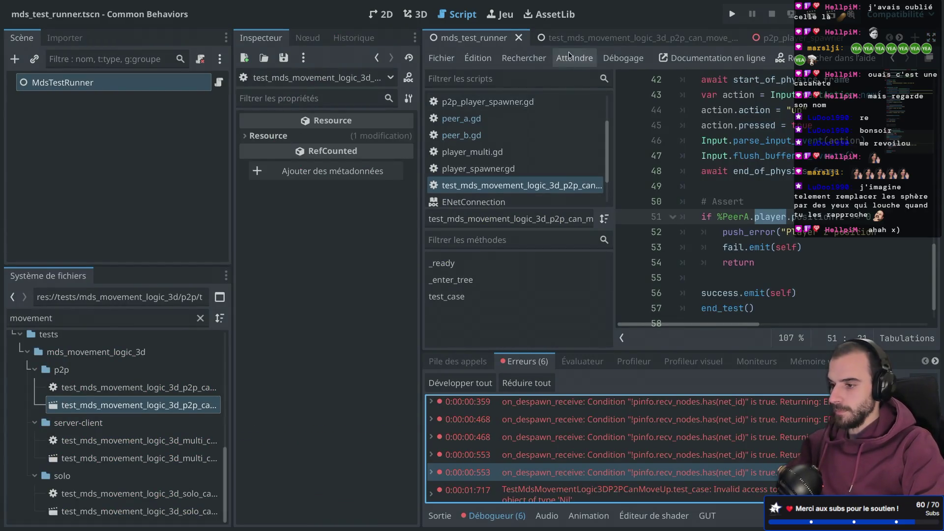
Switch to the can_move_up test scene and look at _player_spawned in peer_a.gd.
{"action": "left_click", "coordinate": [577, 42]}
{"action": "left_click", "coordinate": [199, 153]}
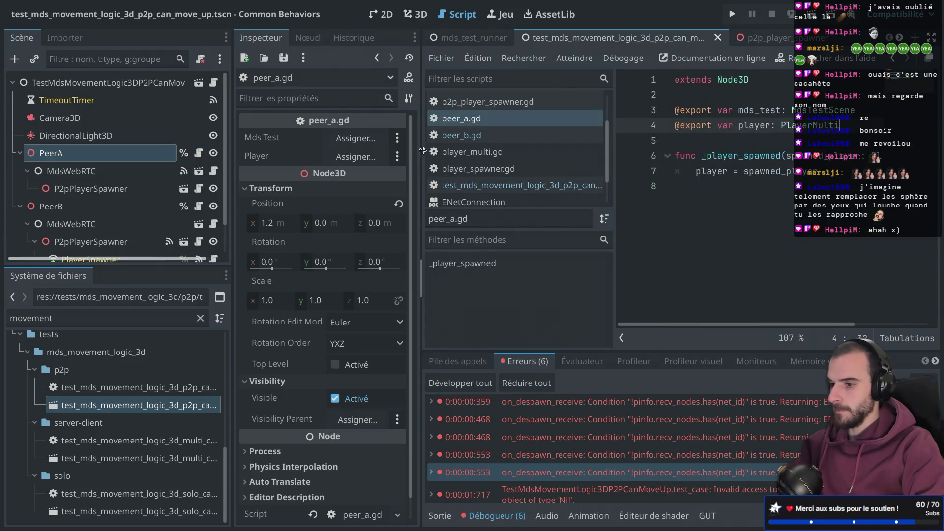
{"action": "key", "text": "ctrl+shift+F11"}
{"action": "double_click", "coordinate": [317, 156]}
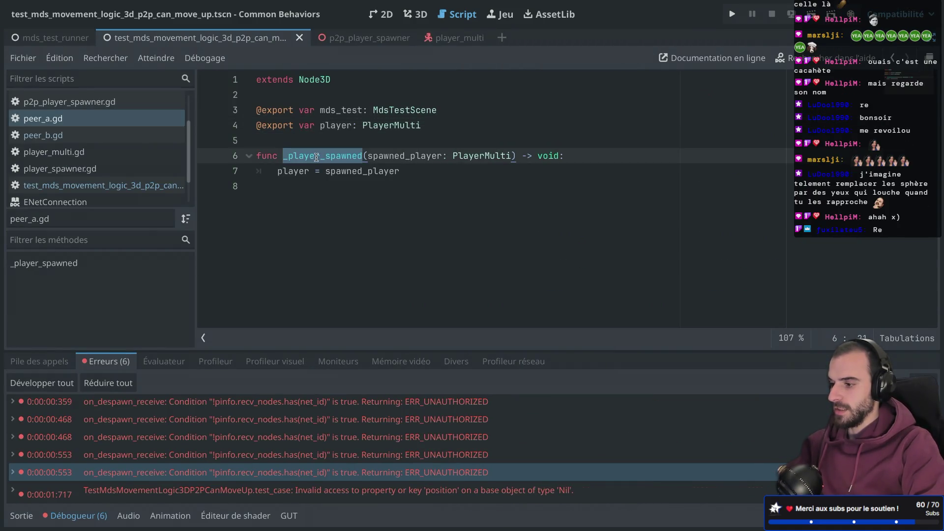
{"action": "key", "text": "ctrl+shift+F11"}
Select PeerA's P2pPlayerSpawner and pick player_spawned in the Node dock's Signals list.
{"action": "left_click", "coordinate": [122, 187]}
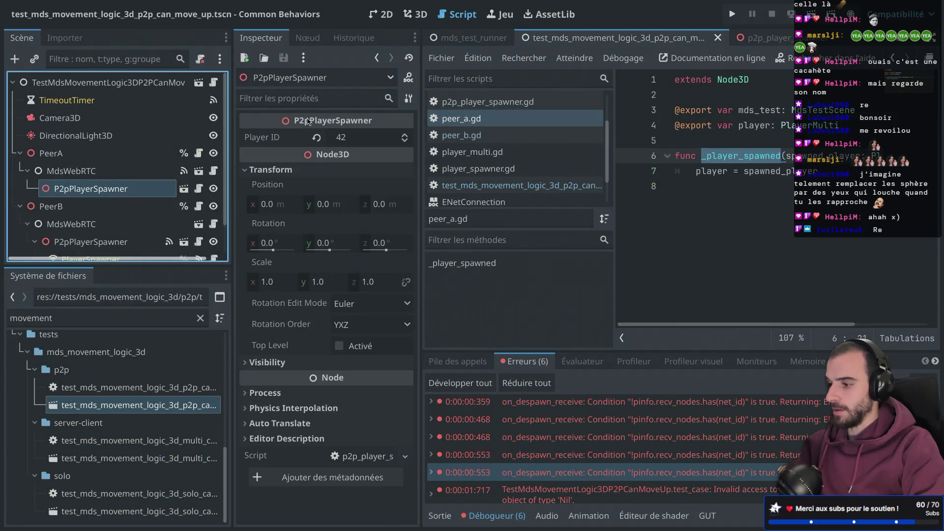
{"action": "left_click", "coordinate": [307, 37]}
{"action": "left_click", "coordinate": [308, 123]}
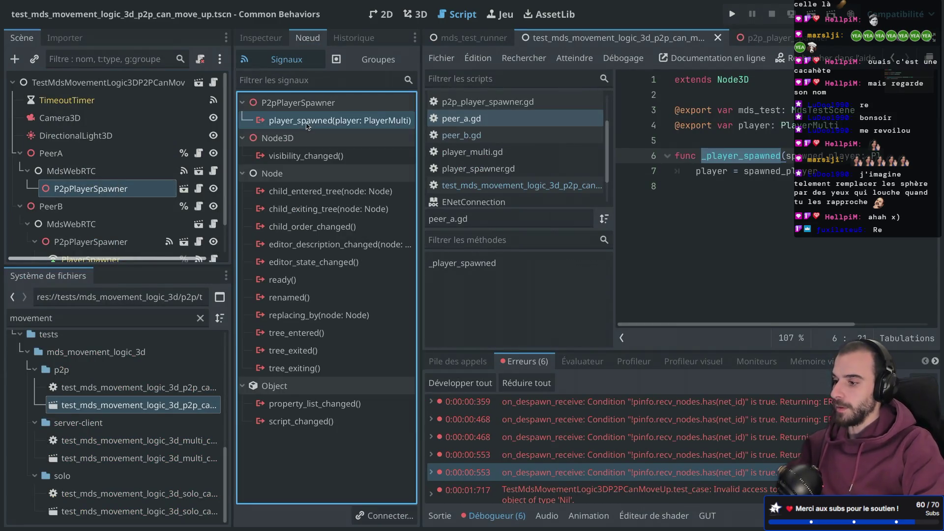
Connect player_spawned to PeerA, trimming the receiver method name down to _player_spawned.
{"action": "double_click", "coordinate": [307, 126]}
{"action": "scroll", "coordinate": [427, 248], "scroll_direction": "up", "scroll_amount": 3}
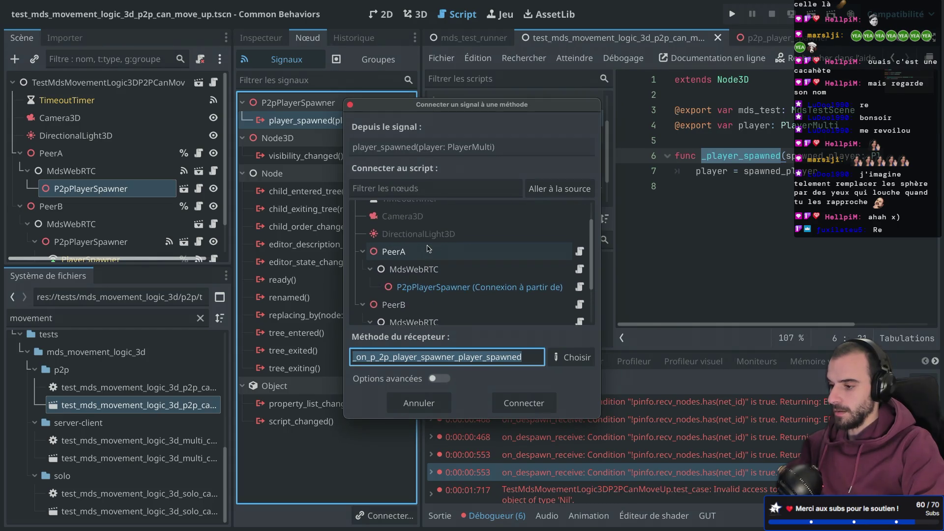
{"action": "left_click", "coordinate": [426, 251]}
{"action": "left_click", "coordinate": [573, 357]}
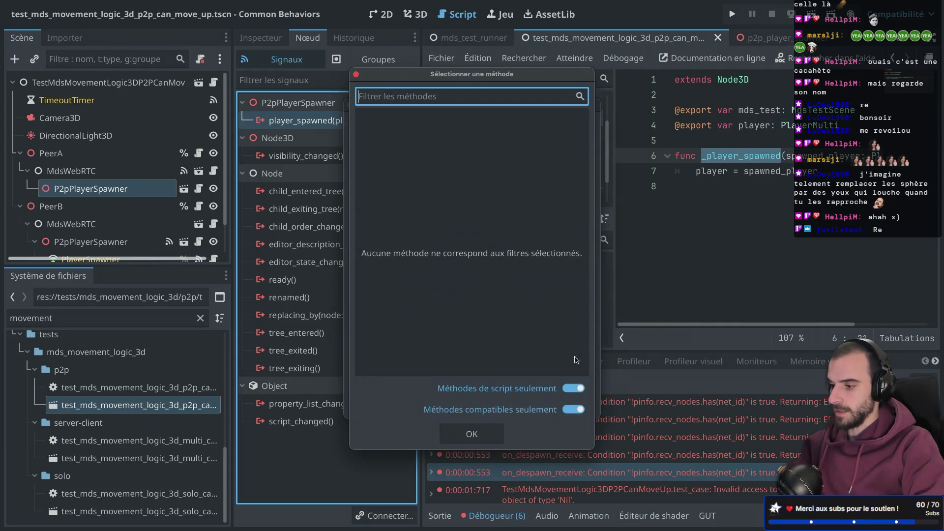
{"action": "key", "text": "Escape"}
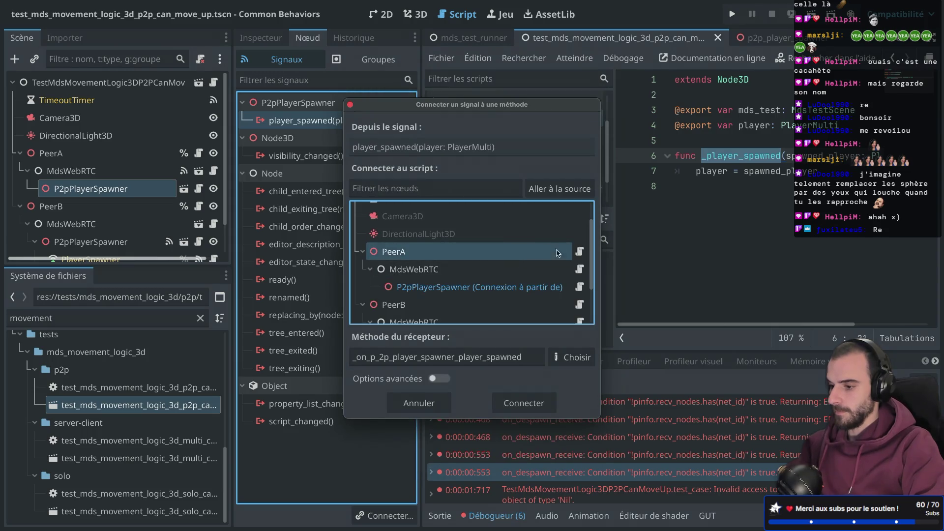
{"action": "left_click", "coordinate": [569, 356]}
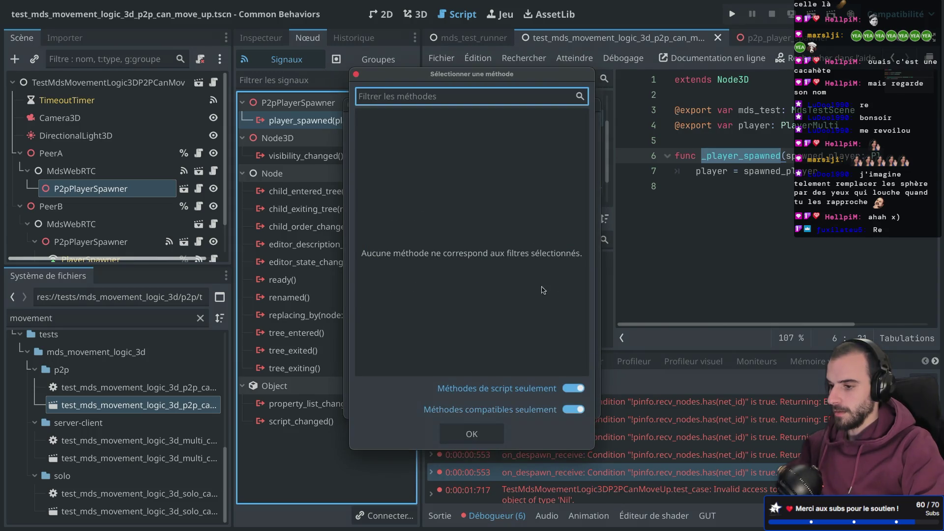
{"action": "key", "text": "Escape"}
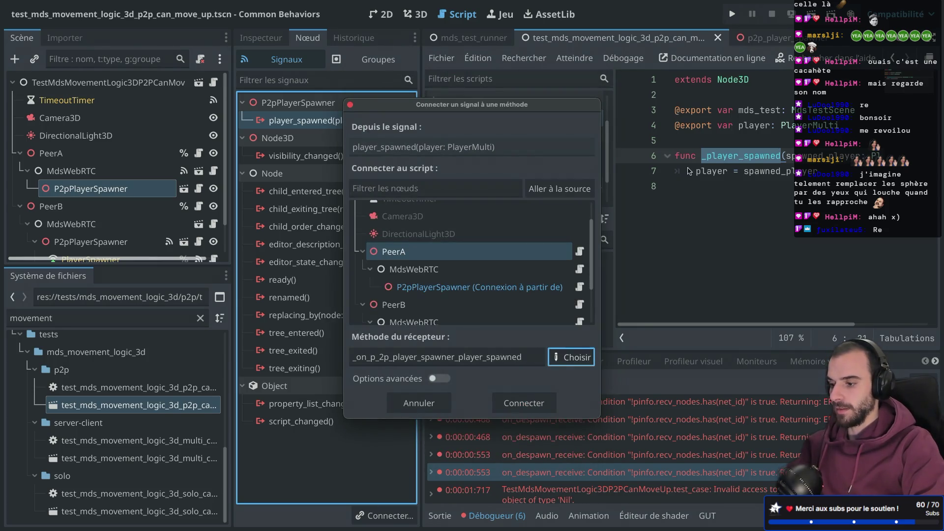
{"action": "left_click_drag", "start_coordinate": [454, 357], "coordinate": [293, 366]}
{"action": "key", "text": "BackSpace"}
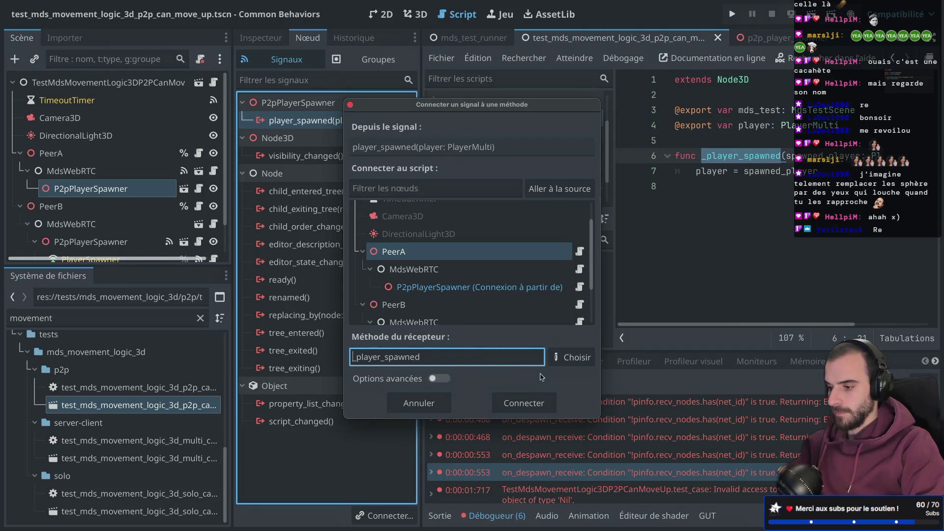
{"action": "left_click", "coordinate": [524, 403]}
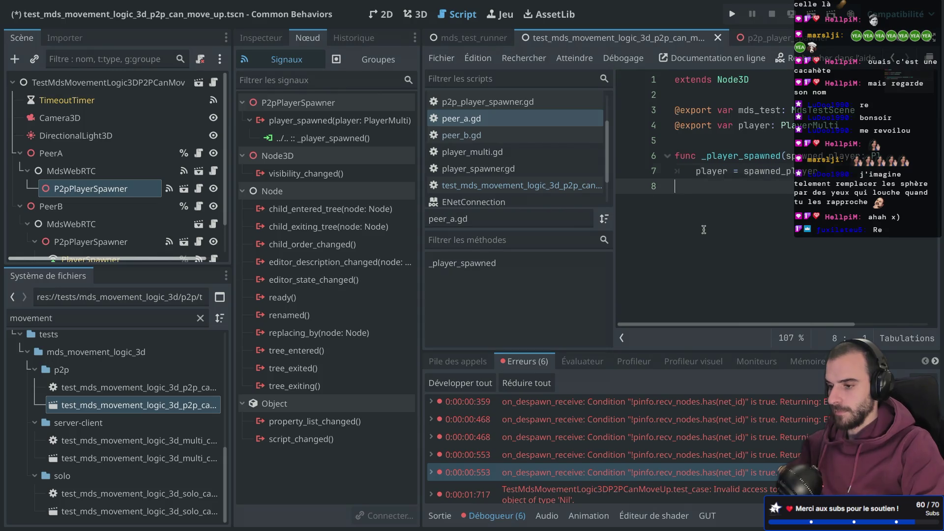
Run the test scene, then the mds_test_runner, confirming '[OK] MdsMovementLogic3D - WebRTC - Can move up'.
{"action": "key", "text": "F6"}
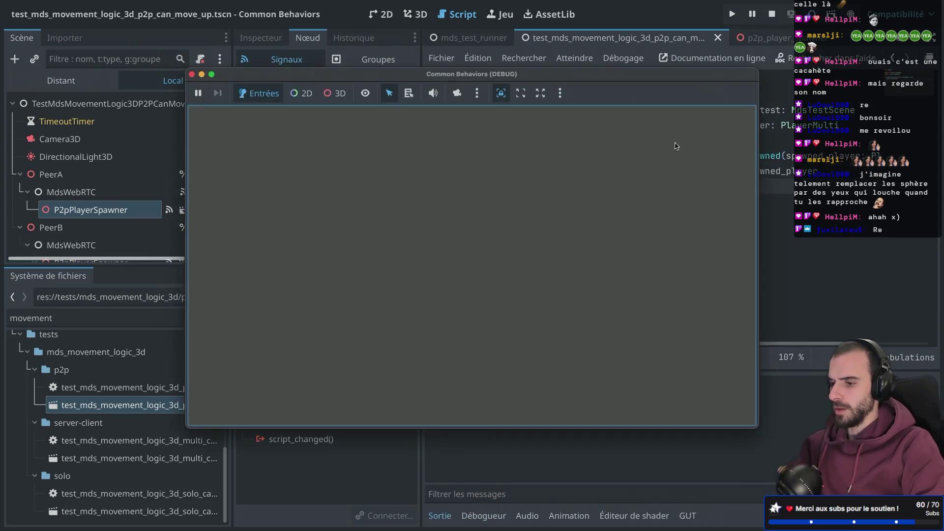
{"action": "left_click", "coordinate": [192, 75]}
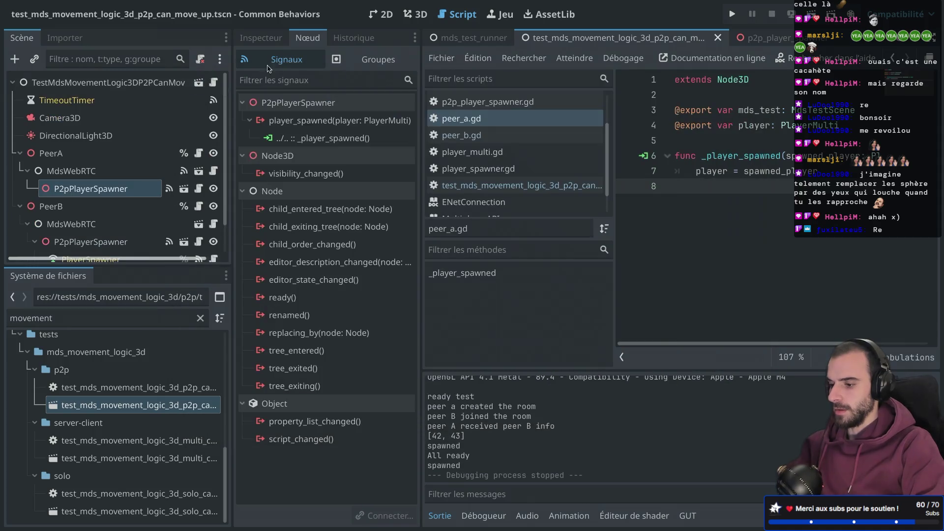
{"action": "left_click", "coordinate": [468, 37]}
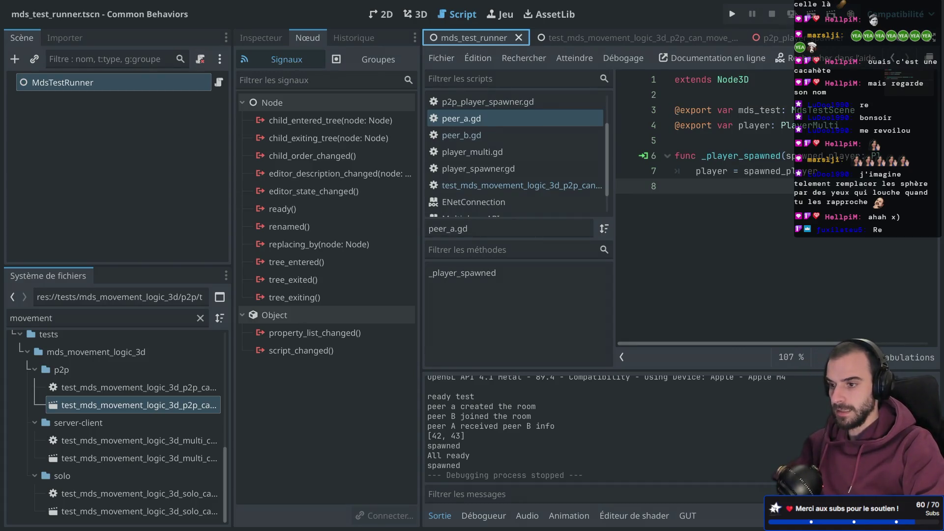
{"action": "key", "text": "super+r"}
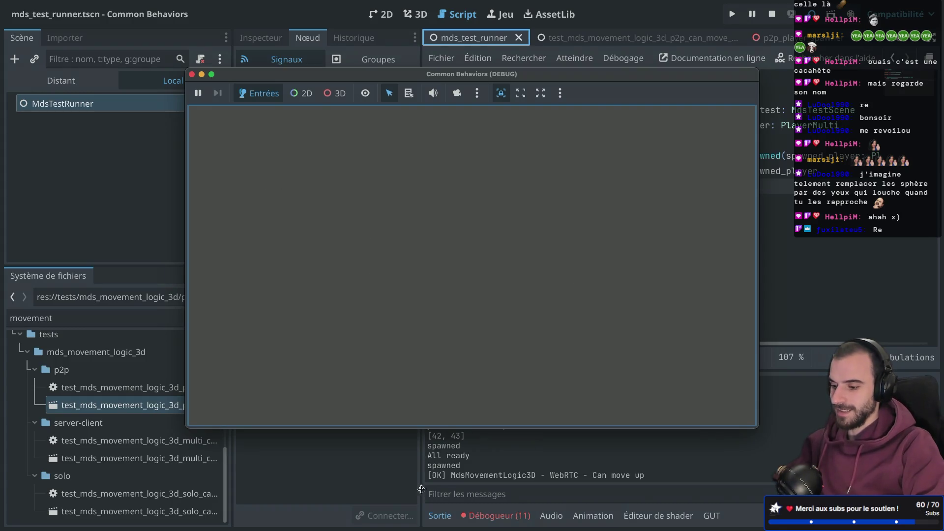
{"action": "left_click_drag", "start_coordinate": [427, 484], "coordinate": [512, 476]}
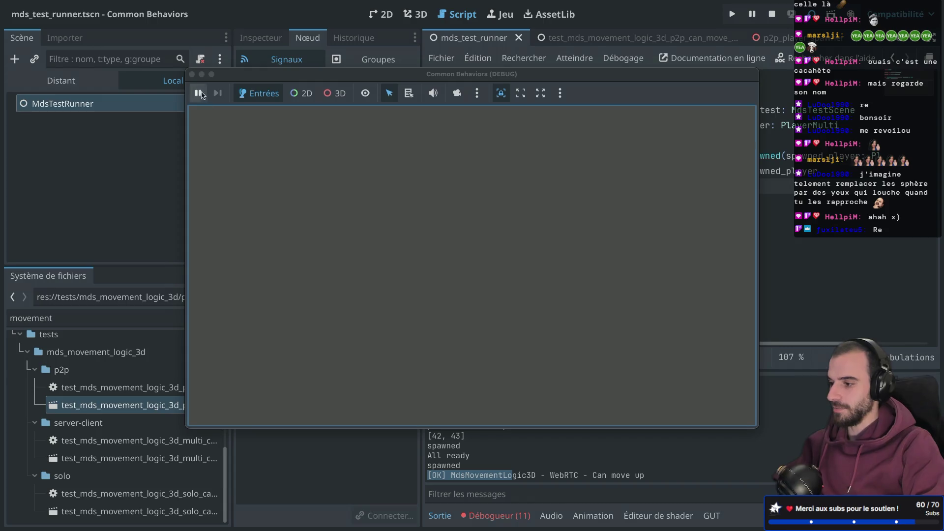
{"action": "left_click", "coordinate": [191, 74]}
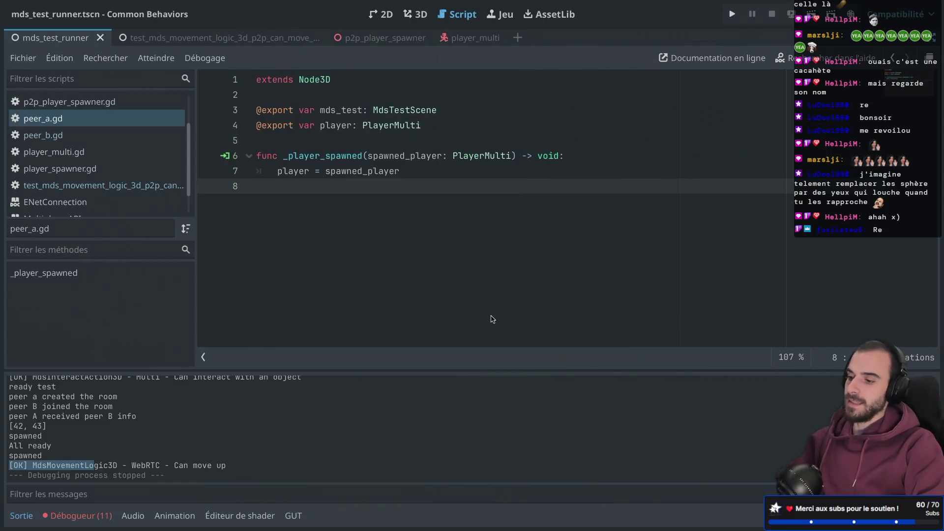
Open the can_move_up test script and review line 51's assertion on %PeerA.player's z position.
{"action": "left_click", "coordinate": [216, 38]}
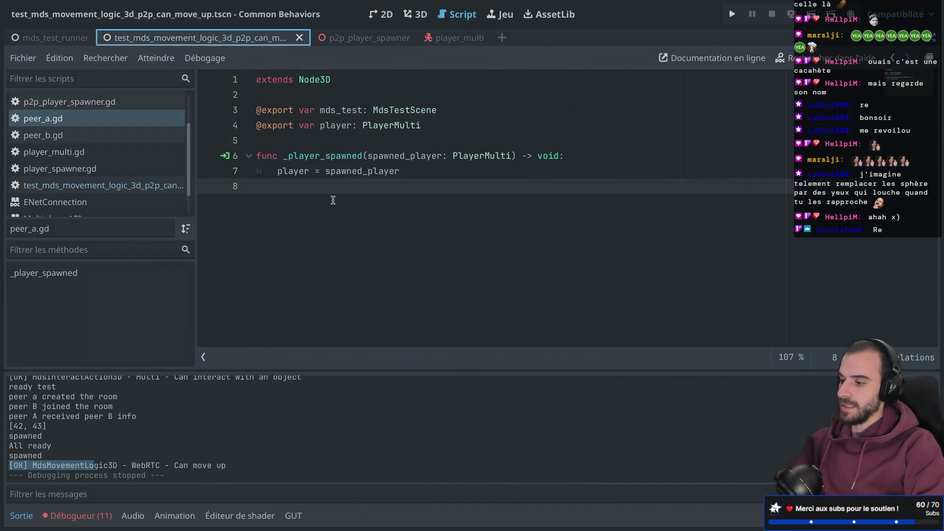
{"action": "left_click", "coordinate": [178, 186]}
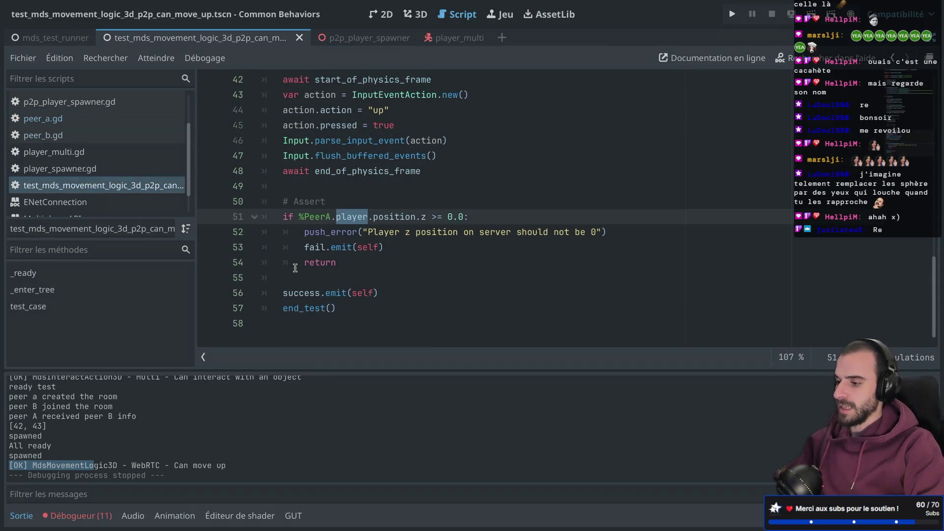
{"action": "left_click", "coordinate": [309, 229]}
{"action": "left_click", "coordinate": [295, 216]}
{"action": "left_click_drag", "start_coordinate": [341, 217], "coordinate": [361, 217]}
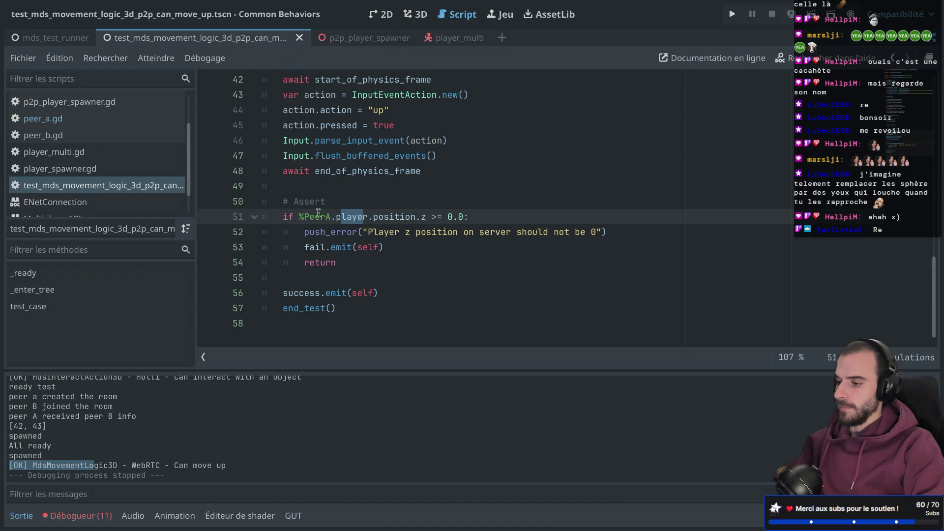
{"action": "left_click_drag", "start_coordinate": [298, 216], "coordinate": [377, 216]}
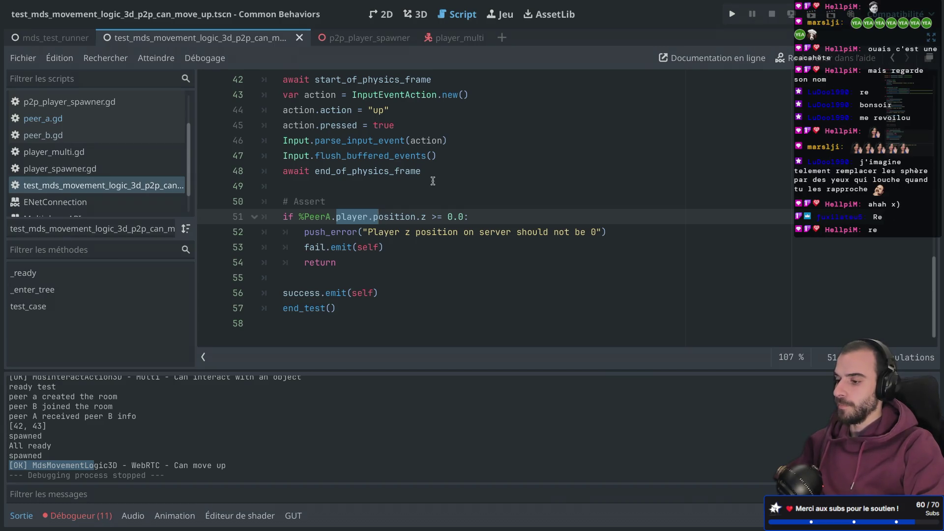
{"action": "double_click", "coordinate": [336, 216]}
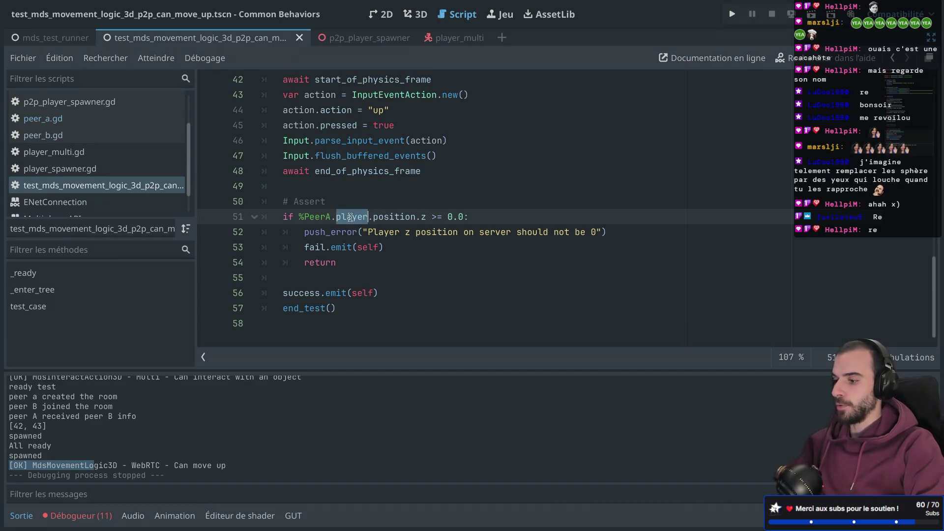
{"action": "mouse_move", "coordinate": [363, 217]}
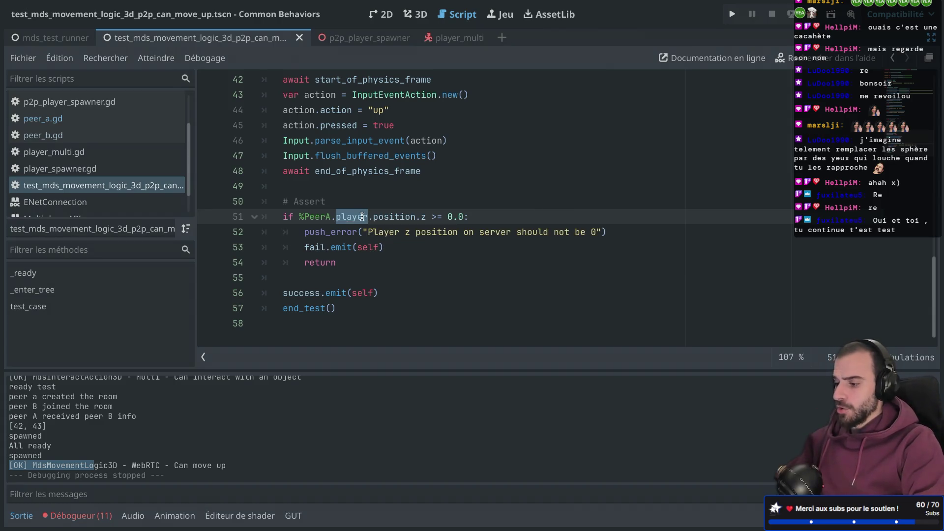
{"action": "key", "text": "ctrl+shift+F11"}
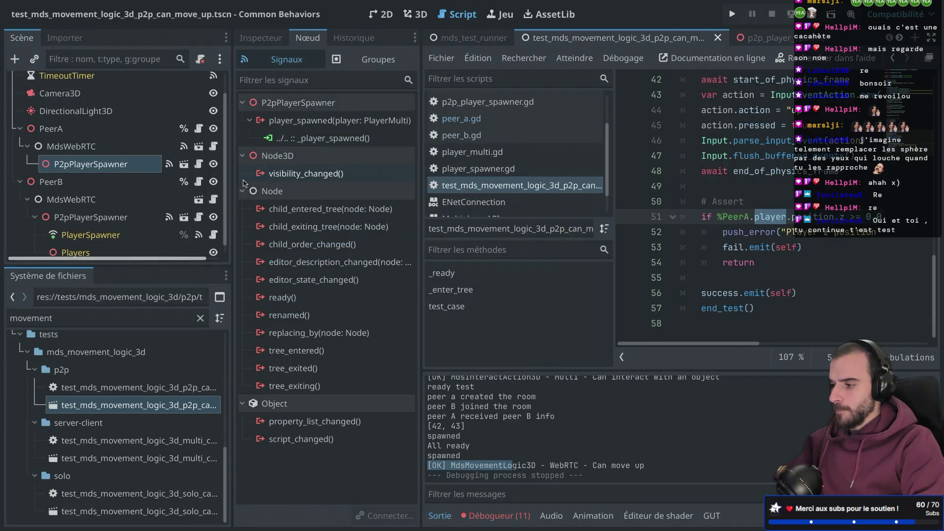
Select P2pPlayerSpawner in the Scene tree and switch to the p2p_player_spawner.tscn scene tab.
{"action": "scroll", "coordinate": [130, 206], "scroll_direction": "up", "scroll_amount": 1}
{"action": "scroll", "coordinate": [131, 207], "scroll_direction": "down", "scroll_amount": 1}
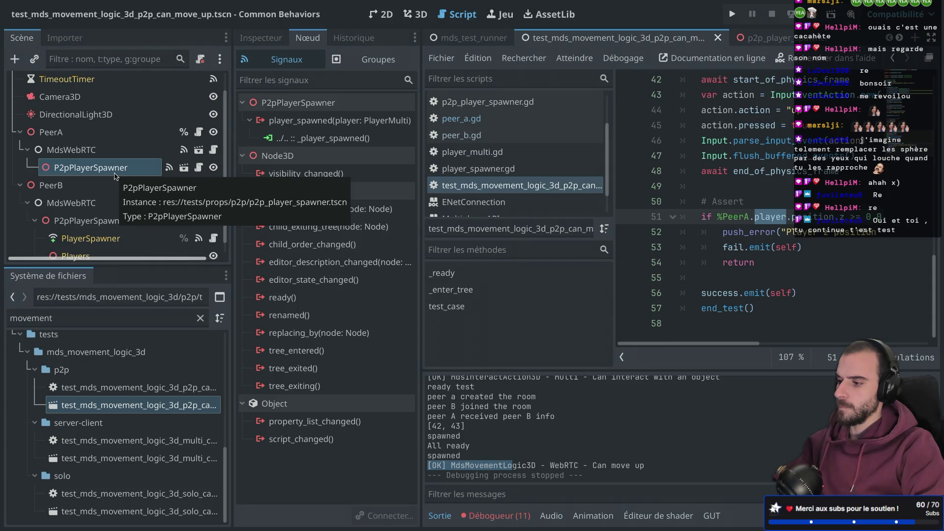
{"action": "left_click", "coordinate": [133, 169]}
{"action": "left_click", "coordinate": [763, 39]}
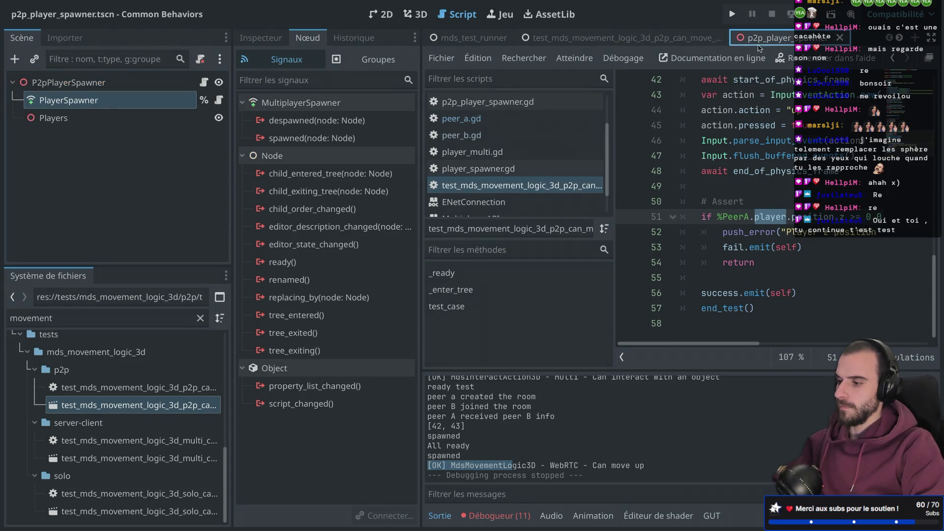
In p2p_player_spawner.gd, delete the 'if (peer_id == player_id):' line and unindent the emit call.
{"action": "key", "text": "ctrl+shift+F11"}
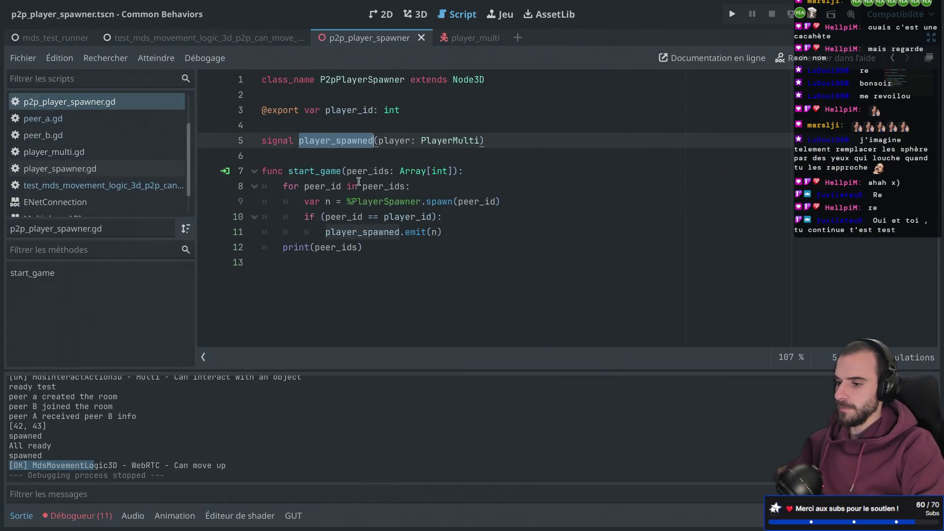
{"action": "triple_click", "coordinate": [463, 213]}
{"action": "key", "text": "BackSpace"}
{"action": "key", "text": "BackSpace"}
{"action": "left_click", "coordinate": [326, 217]}
{"action": "key", "text": "BackSpace"}
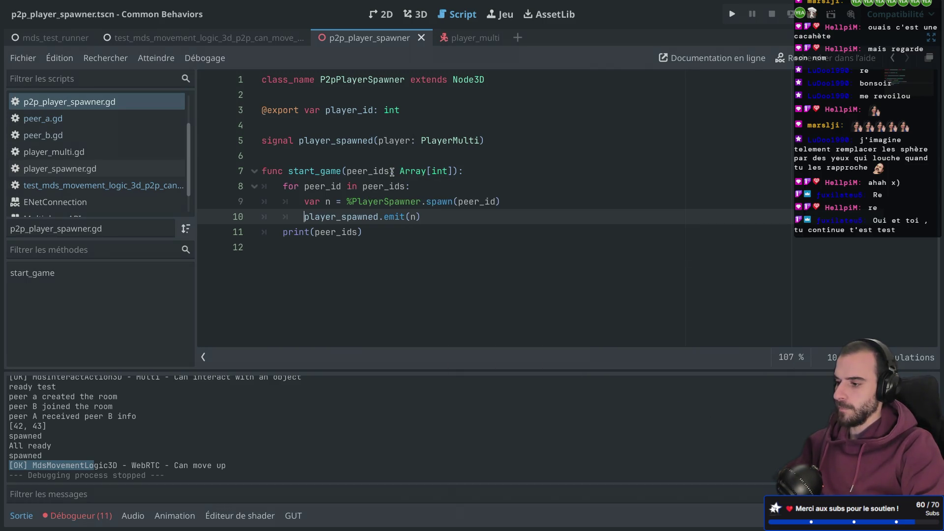
{"action": "key", "text": "ctrl+shift+F11"}
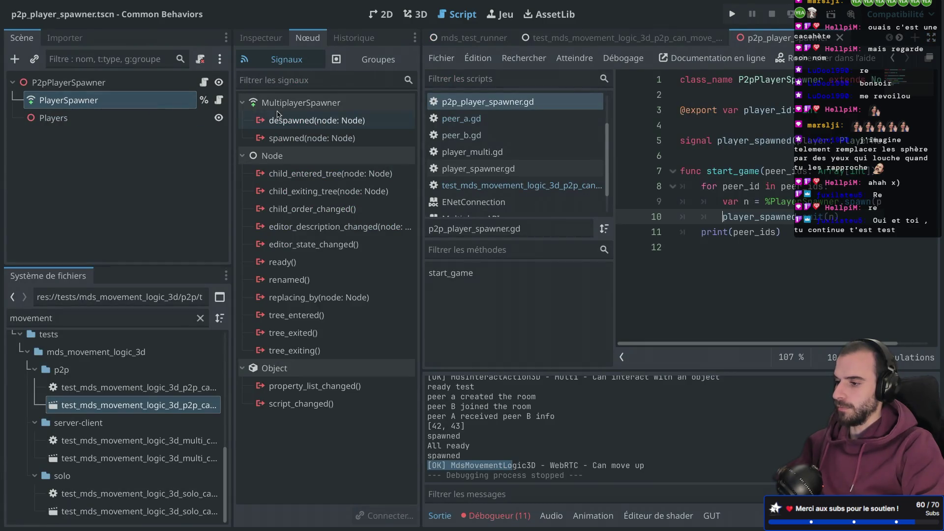
Return to the can-move-up test scene and open PeerA's script at line 4.
{"action": "left_click", "coordinate": [556, 40]}
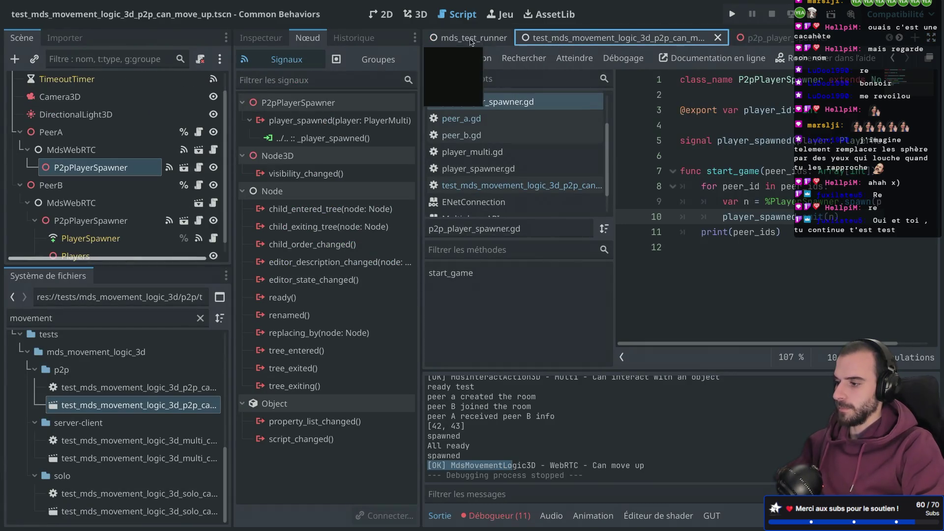
{"action": "left_click", "coordinate": [198, 132]}
{"action": "key", "text": "ctrl+shift+F11"}
{"action": "left_click", "coordinate": [352, 125]}
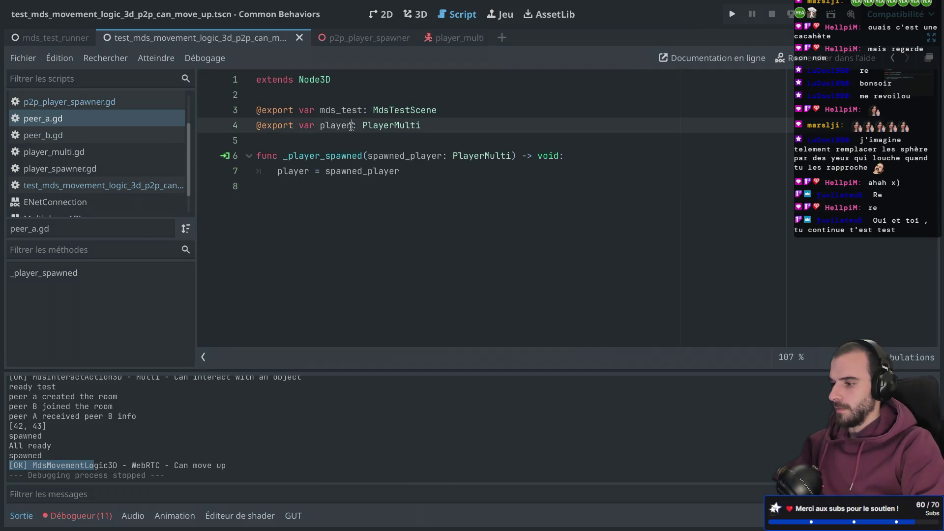
Rename the export to player_a and add a duplicated player_b export in peer_a.gd.
{"action": "type", "text": "_a"}
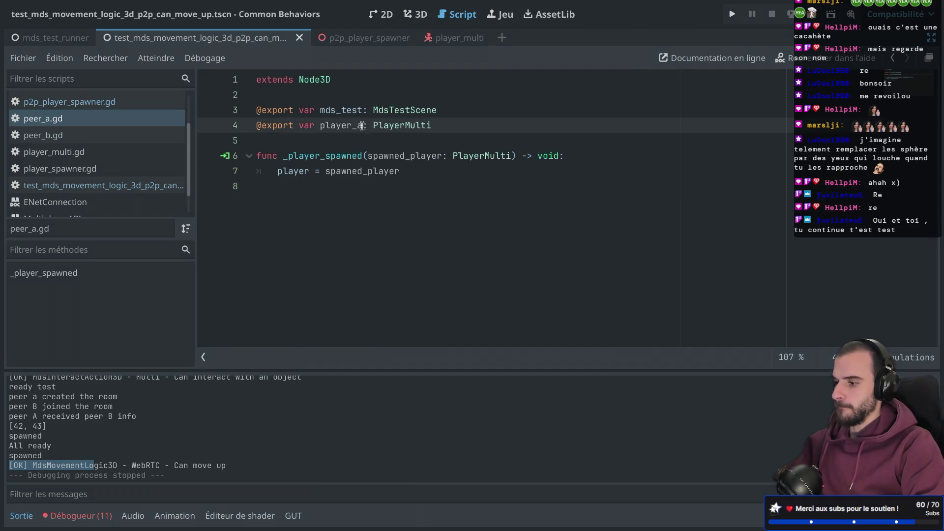
{"action": "triple_click", "coordinate": [466, 123]}
{"action": "key", "text": "ctrl+shift+d"}
{"action": "left_click", "coordinate": [377, 140]}
{"action": "key", "text": "BackSpace"}
{"action": "type", "text": "b"}
Begin 'if spawned_player.player_id' in the function body, then open the PlayerMulti class script.
{"action": "left_click", "coordinate": [570, 171]}
{"action": "key", "text": "Return"}
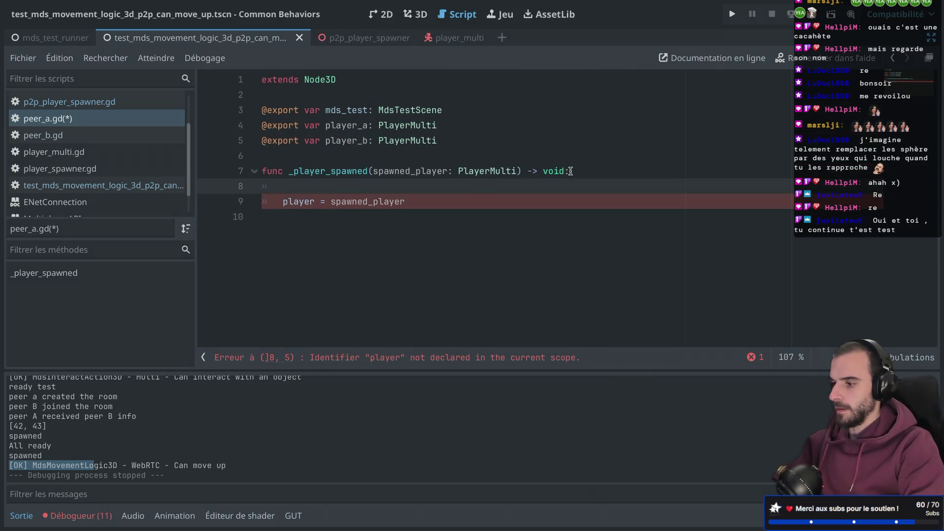
{"action": "type", "text": "if"}
{"action": "type", "text": "p"}
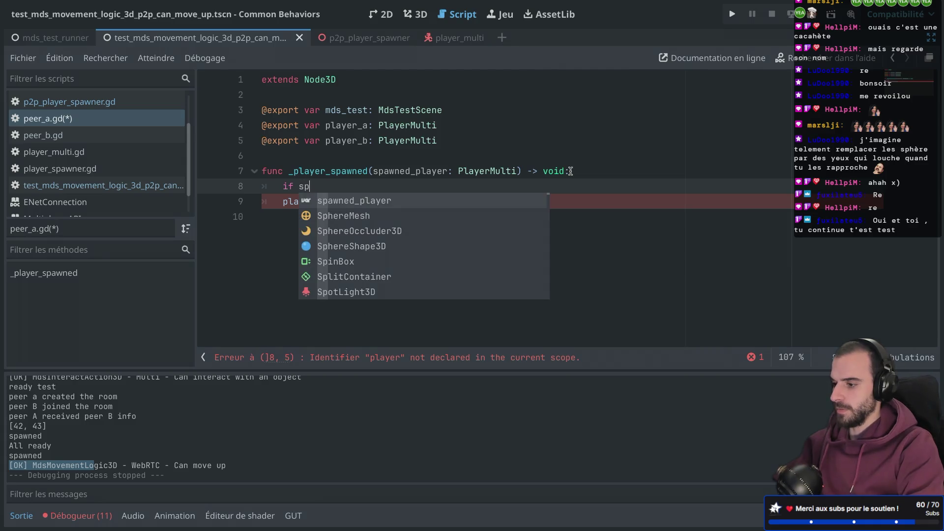
{"action": "key", "text": "Return"}
{"action": "type", "text": ".pl"}
{"action": "type", "text": "ayer"}
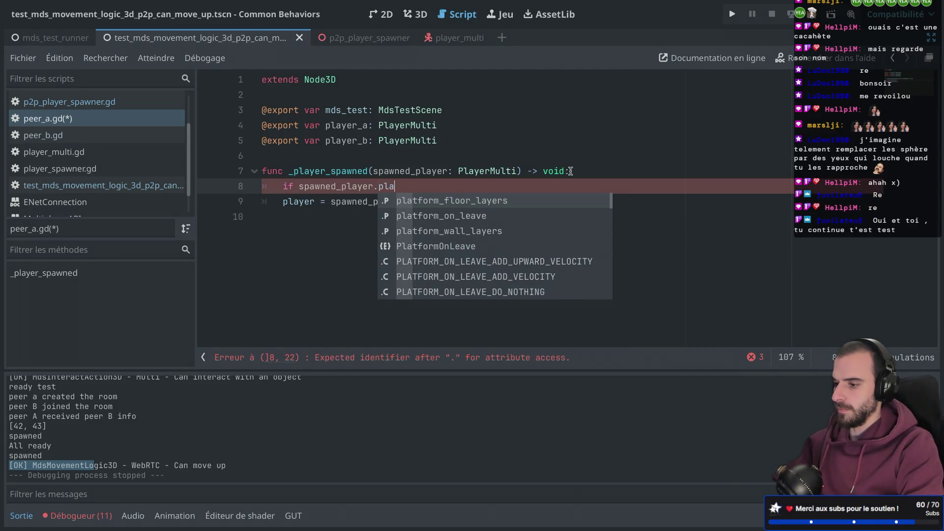
{"action": "type", "text": "_id"}
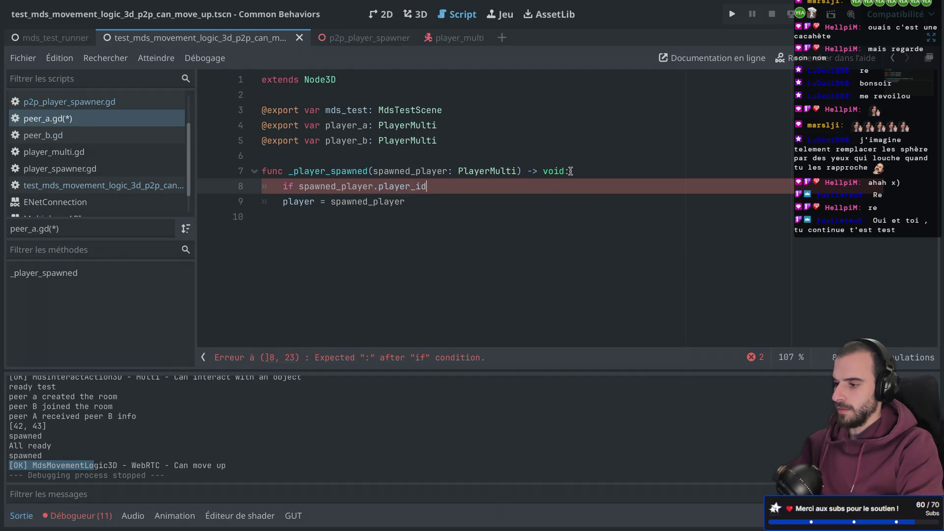
{"action": "left_click", "coordinate": [502, 171], "text": "ctrl"}
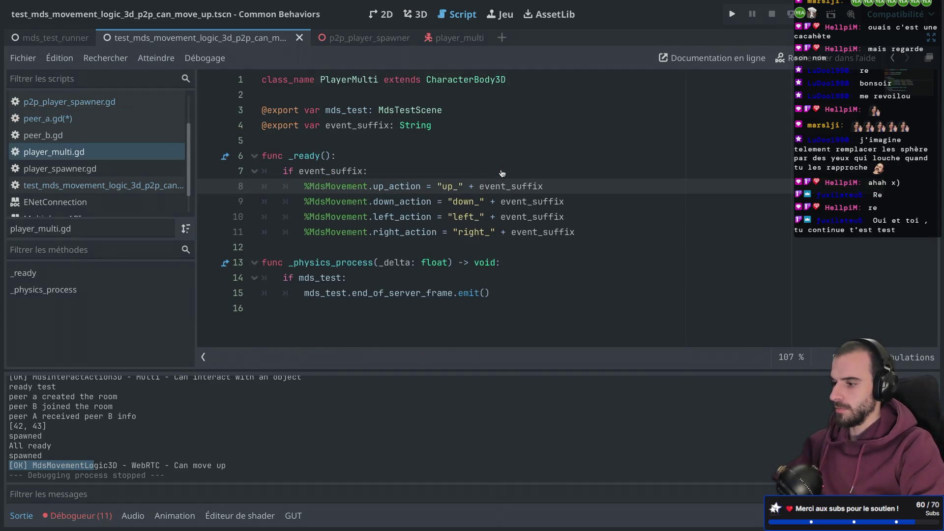
{"action": "left_click", "coordinate": [319, 99]}
{"action": "key", "text": "Return"}
{"action": "type", "text": "@"}
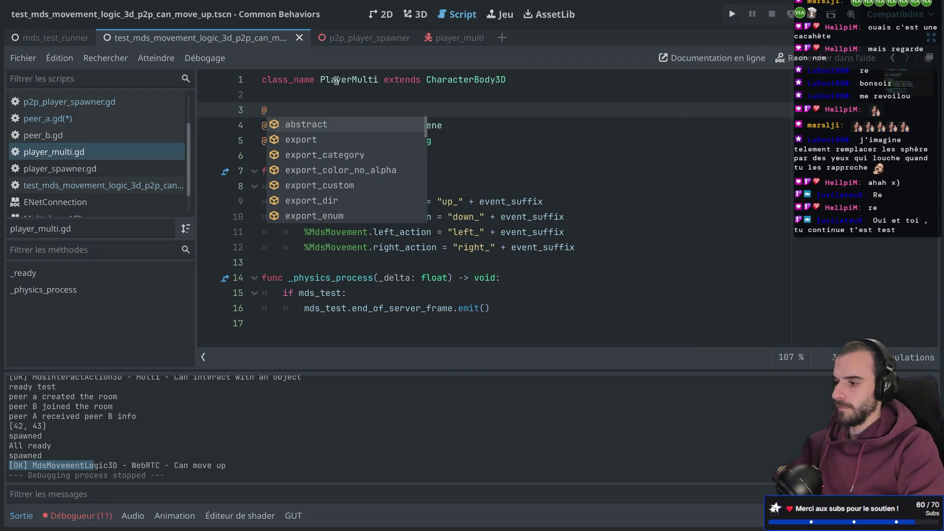
{"action": "type", "text": "export "}
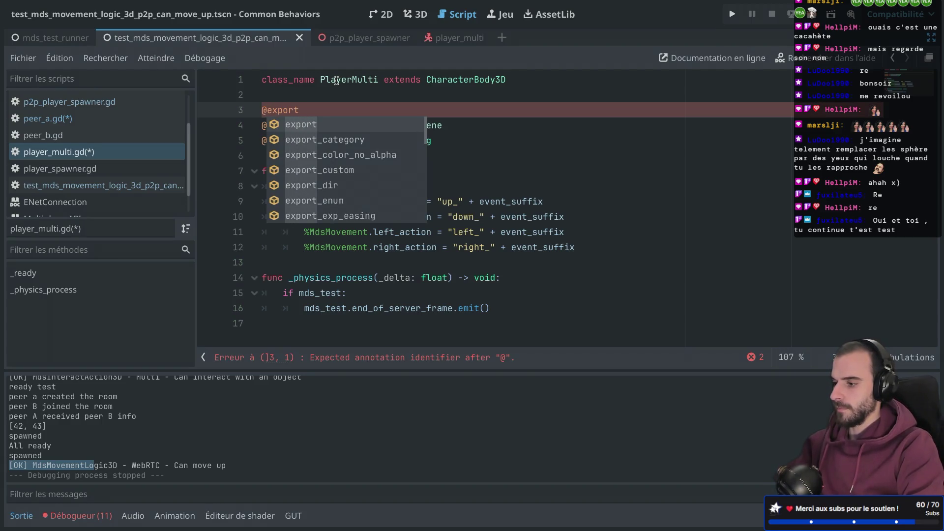
{"action": "type", "text": "var player_"}
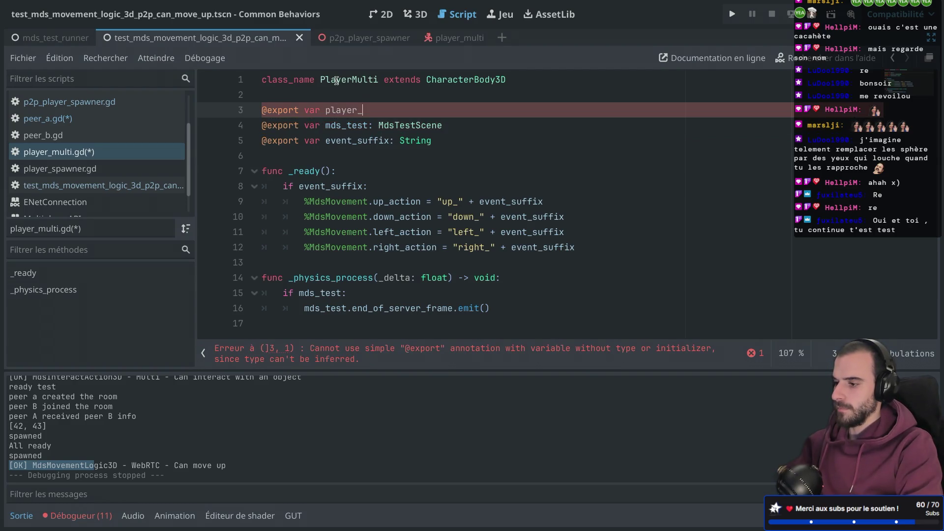
{"action": "type", "text": "id: int"}
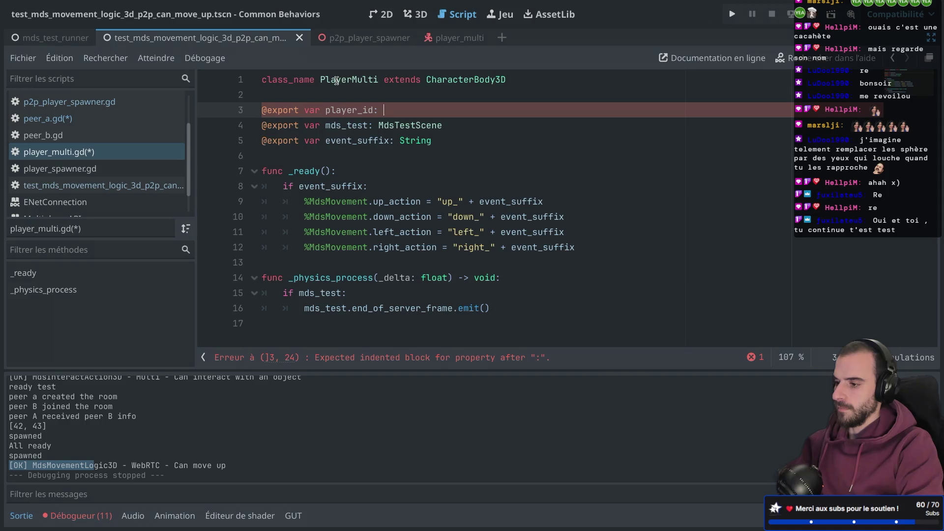
{"action": "key", "text": "ctrl+s"}
{"action": "left_click", "coordinate": [333, 137]}
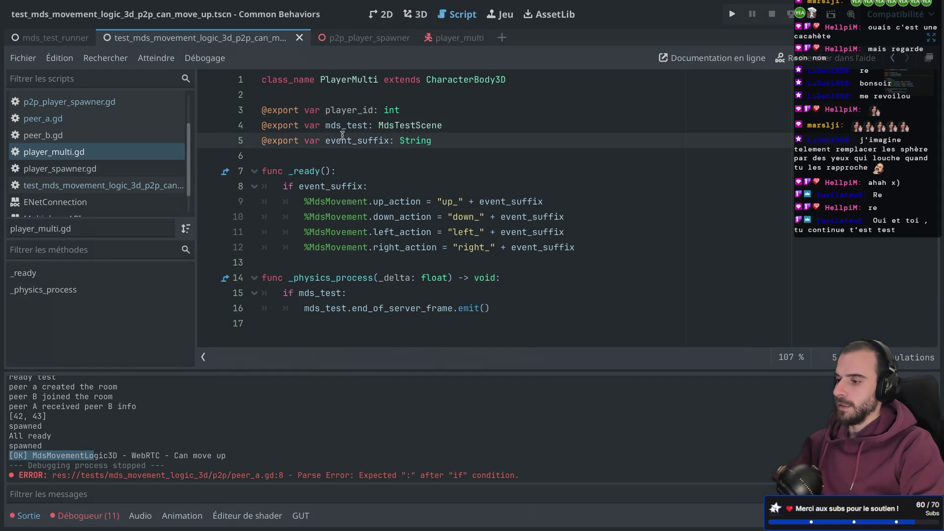
{"action": "key", "text": "alt+Left"}
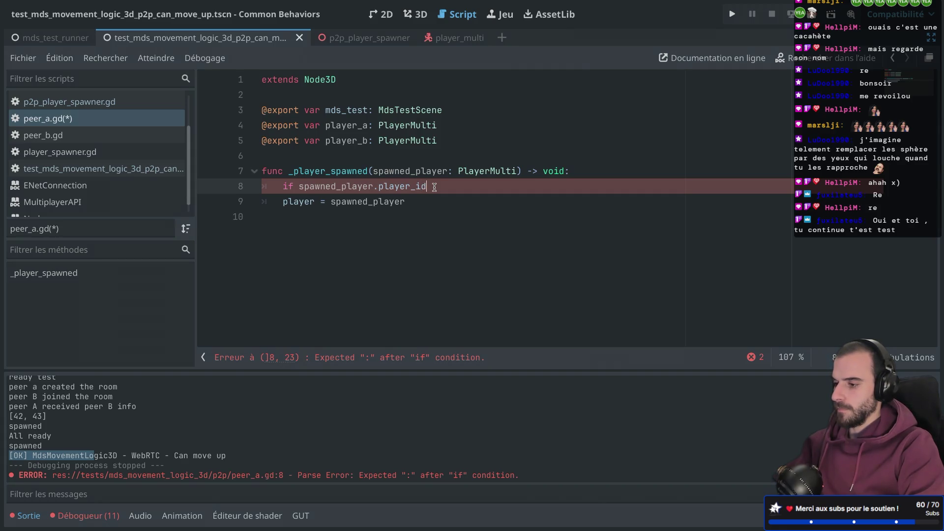
Complete 'if spawned_player.player_id == 42:' with an indented assignment to player_a.
{"action": "double_click", "coordinate": [418, 186]}
{"action": "key", "text": "BackSpace"}
{"action": "type", "text": "pla"}
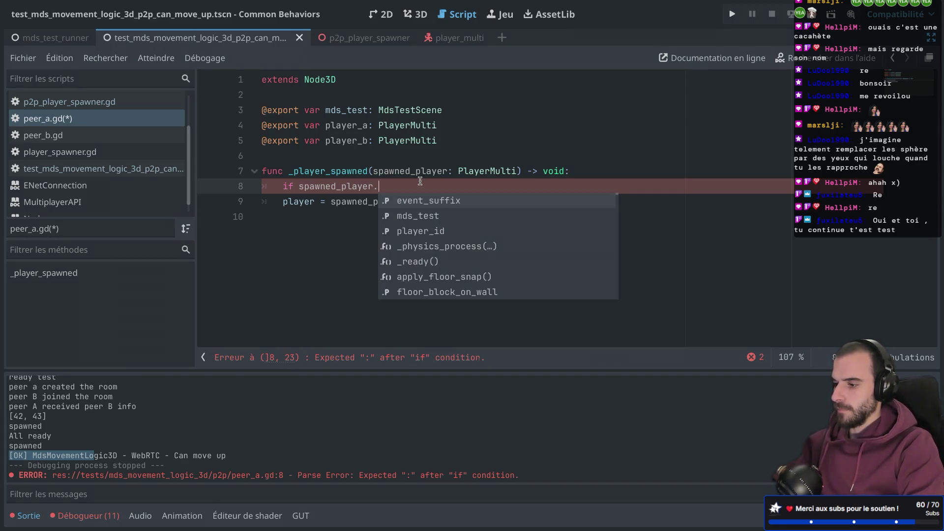
{"action": "key", "text": "Return"}
{"action": "type", "text": "3"}
{"action": "type", "text": ":"}
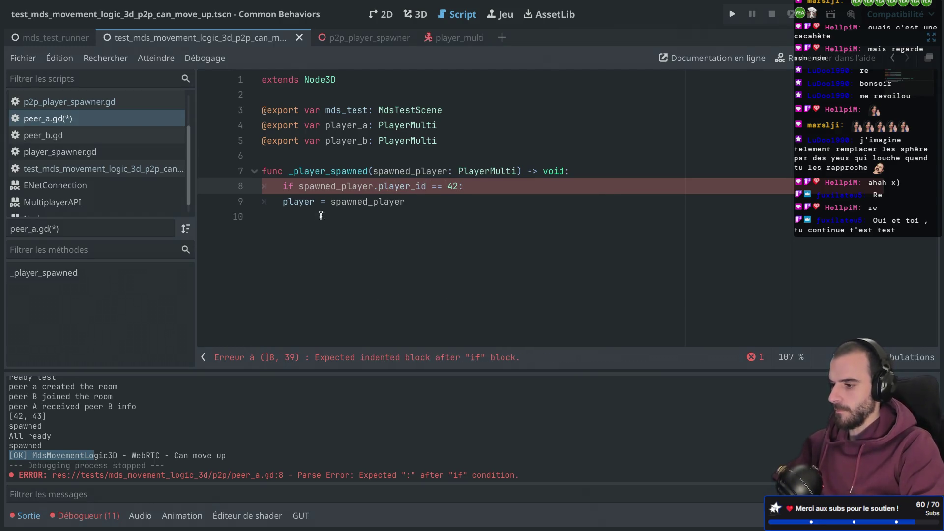
{"action": "left_click", "coordinate": [284, 202]}
{"action": "key", "text": "Tab"}
{"action": "key", "text": "ctrl+Right"}
{"action": "type", "text": "_a"}
Duplicate the if block and change the copy to check 43 and assign player_b.
{"action": "left_click", "coordinate": [281, 216]}
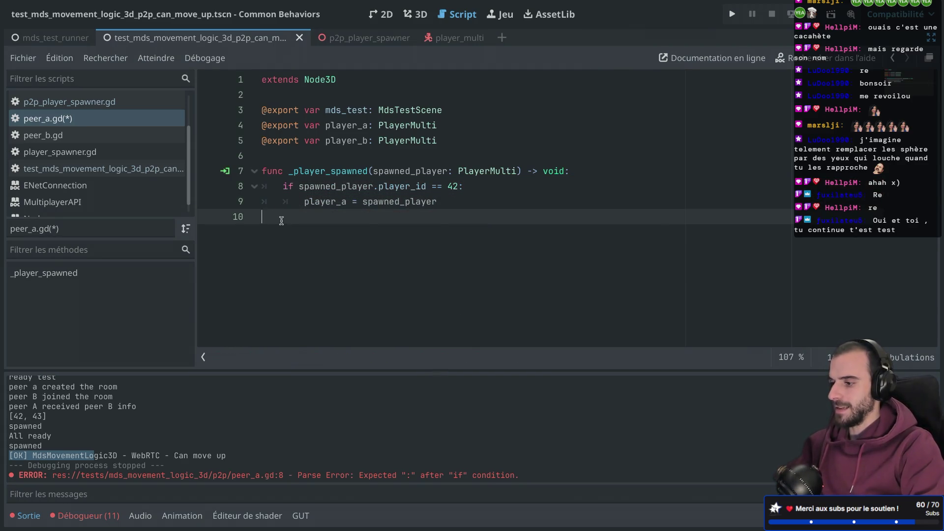
{"action": "key", "text": "shift+Up"}
{"action": "key", "text": "shift+Up"}
{"action": "key", "text": "shift+Up"}
{"action": "left_click_drag", "start_coordinate": [281, 238], "coordinate": [255, 190]}
{"action": "key", "text": "ctrl+c"}
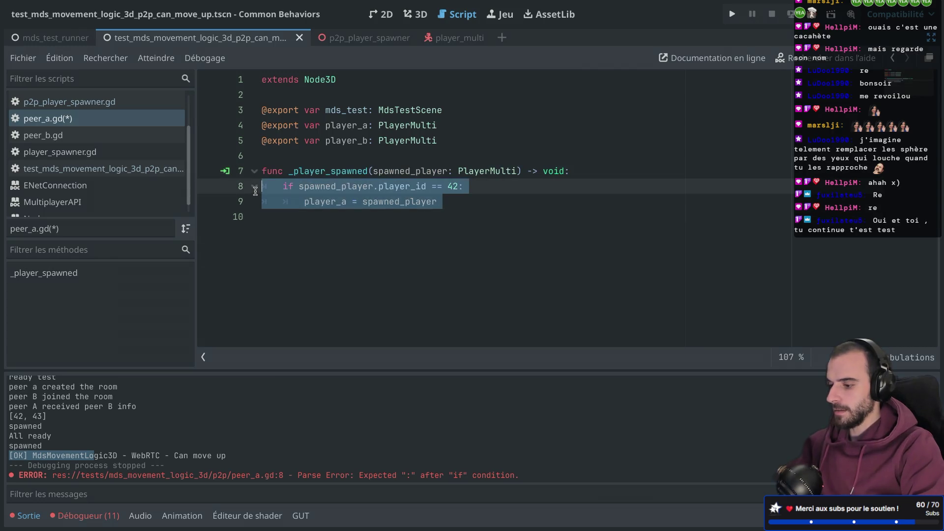
{"action": "key", "text": "Right"}
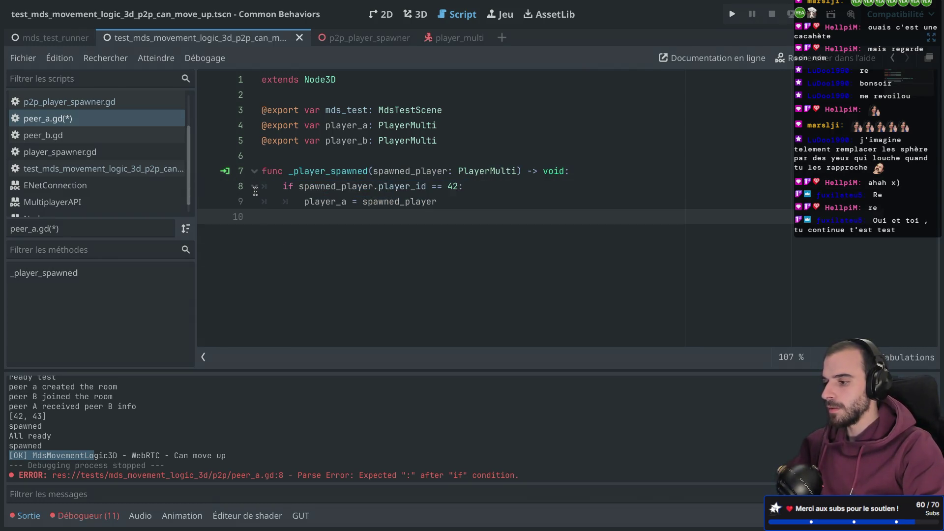
{"action": "key", "text": "ctrl+v"}
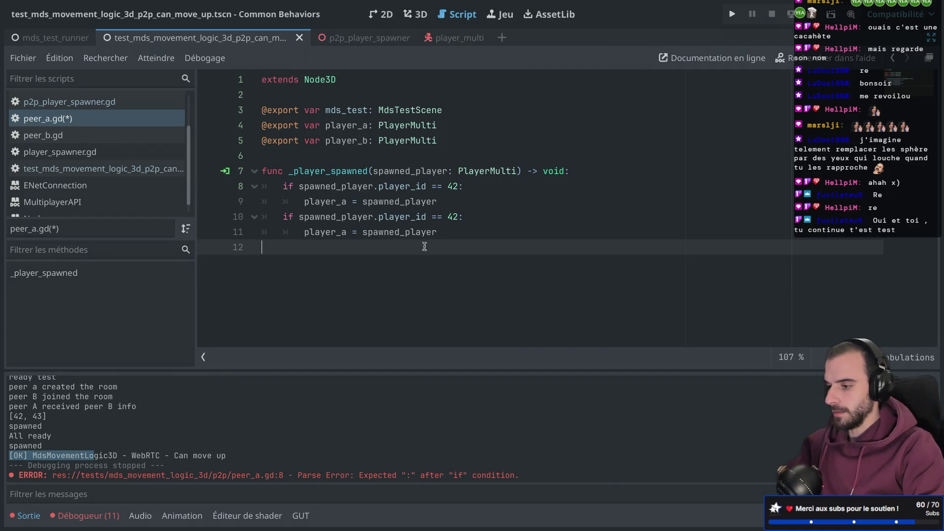
{"action": "left_click", "coordinate": [457, 210]}
{"action": "key", "text": "BackSpace"}
{"action": "type", "text": "3"}
{"action": "left_click", "coordinate": [350, 232]}
{"action": "key", "text": "BackSpace"}
{"action": "type", "text": "b"}
Select the player_a/player_b exports and the whole _player_spawned function for copying.
{"action": "left_click_drag", "start_coordinate": [264, 248], "coordinate": [240, 187]}
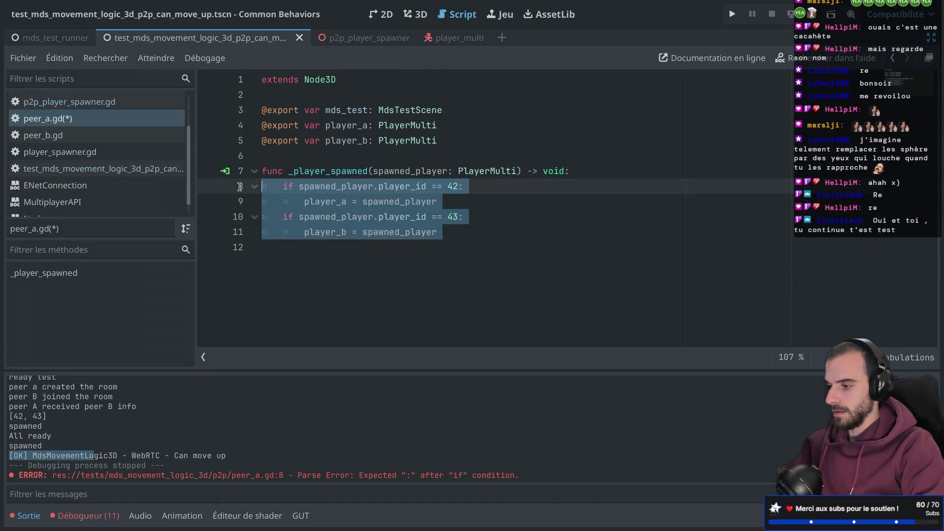
{"action": "mouse_move", "coordinate": [295, 251]}
{"action": "left_mouse_down"}
{"action": "mouse_move", "coordinate": [249, 173]}
{"action": "mouse_move", "coordinate": [246, 128]}
{"action": "left_mouse_up"}
{"action": "key", "text": "ctrl+c"}
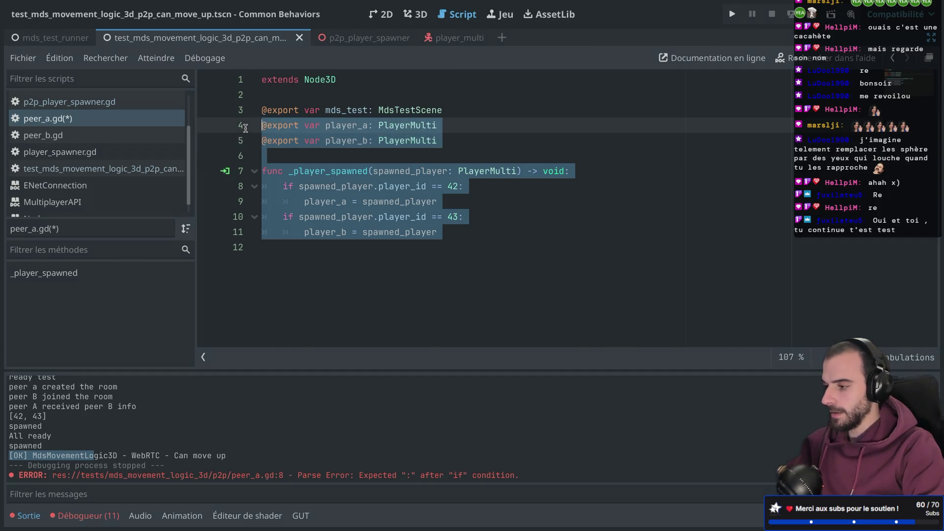
{"action": "left_click", "coordinate": [43, 135]}
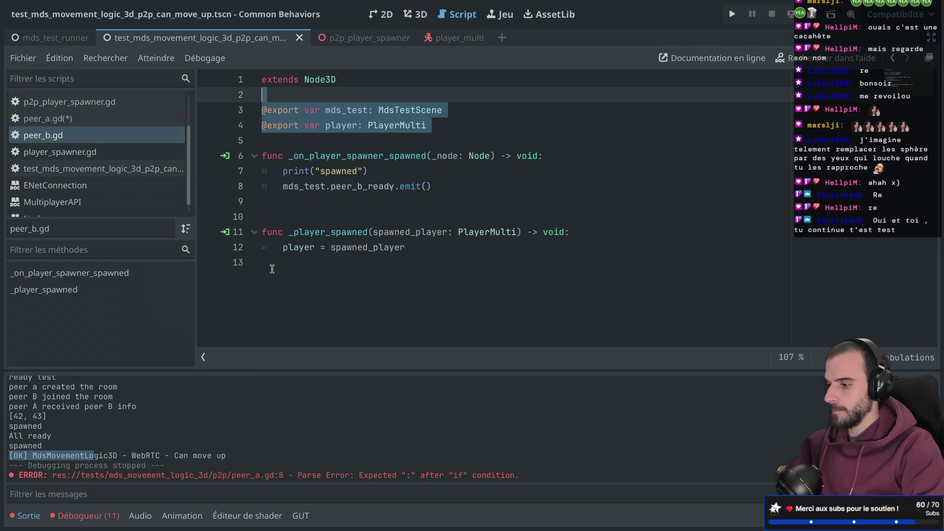
In peer_b.gd, paste the copied exports and function over the old _player_spawned and save.
{"action": "left_click_drag", "start_coordinate": [268, 260], "coordinate": [262, 225]}
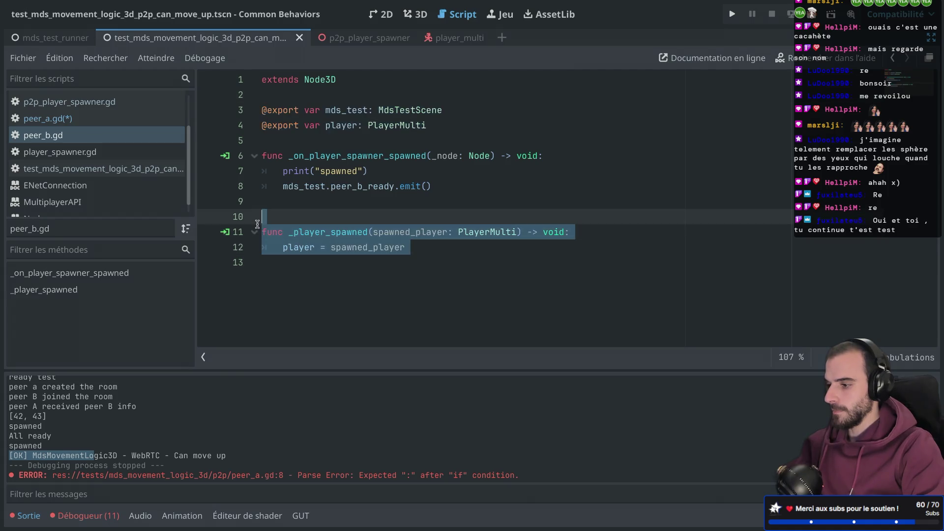
{"action": "key", "text": "ctrl+v"}
{"action": "key", "text": "ctrl+s"}
Move the player_a and player_b exports over the old single player export on line 4 and save.
{"action": "left_click_drag", "start_coordinate": [451, 232], "coordinate": [452, 190]}
{"action": "key", "text": "ctrl+x"}
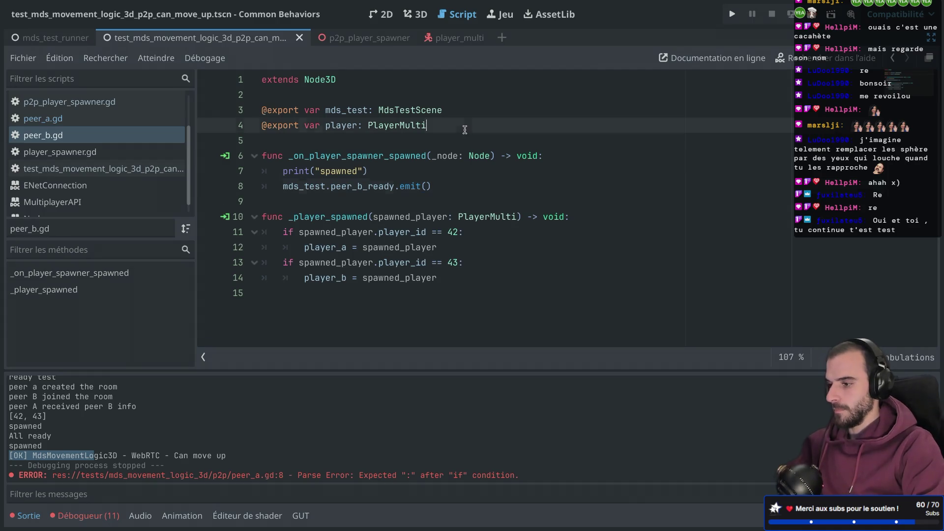
{"action": "left_click_drag", "start_coordinate": [465, 130], "coordinate": [468, 118]}
{"action": "key", "text": "ctrl+v"}
{"action": "key", "text": "ctrl+s"}
{"action": "key", "text": "Up"}
{"action": "key", "text": "Up"}
{"action": "key", "text": "Up"}
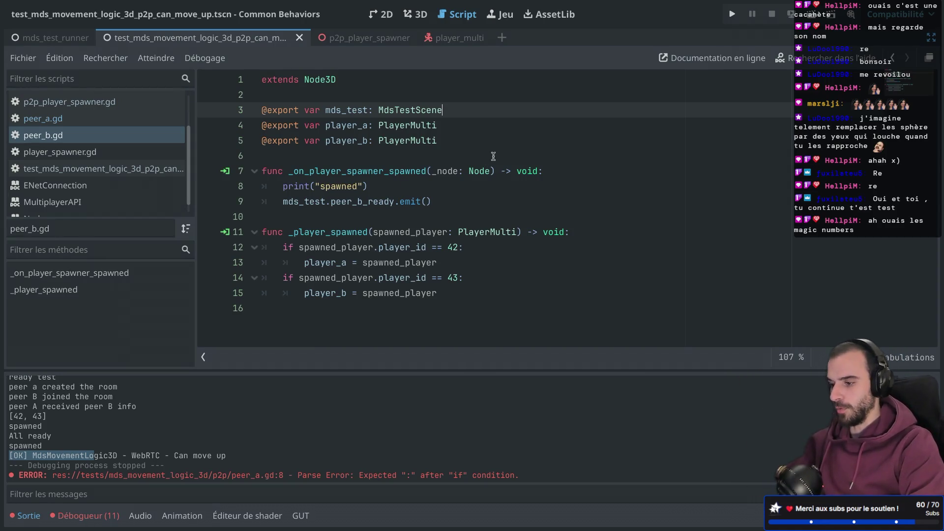
{"action": "key", "text": "ctrl+shift+F11"}
{"action": "key", "text": "ctrl+shift+F11"}
{"action": "left_click", "coordinate": [431, 196]}
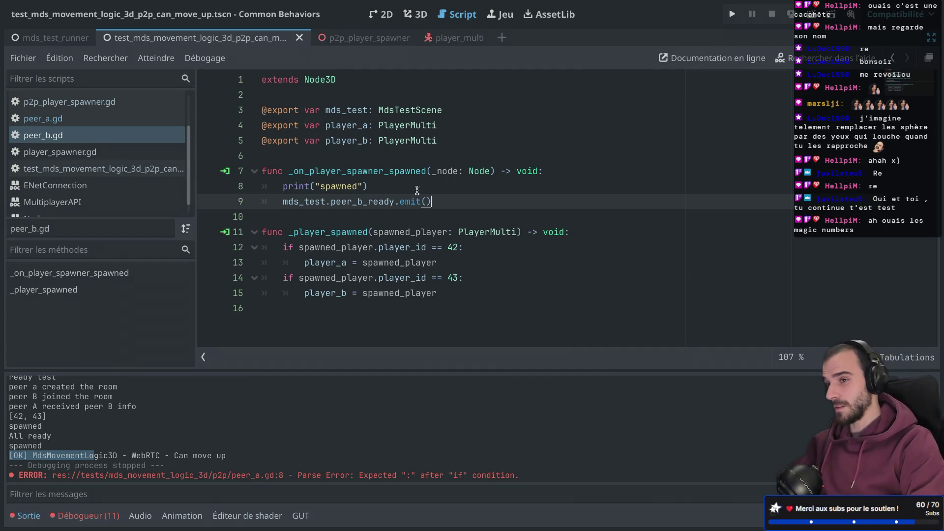
{"action": "left_click", "coordinate": [440, 175]}
{"action": "key", "text": "ctrl+shift+F11"}
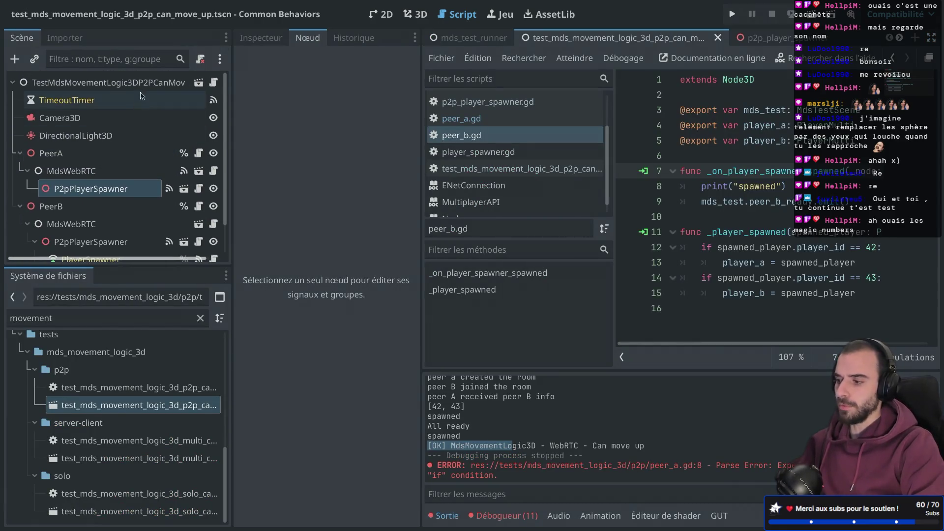
Change the assertion on line 51 from '%PeerA.player' to '%PeerA.player_a' and save.
{"action": "left_click", "coordinate": [214, 85]}
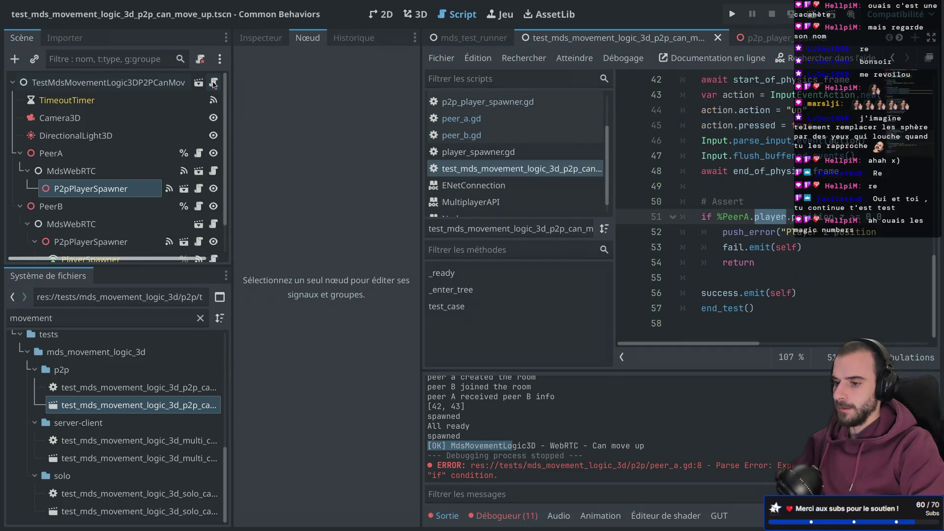
{"action": "key", "text": "ctrl+shift+F11"}
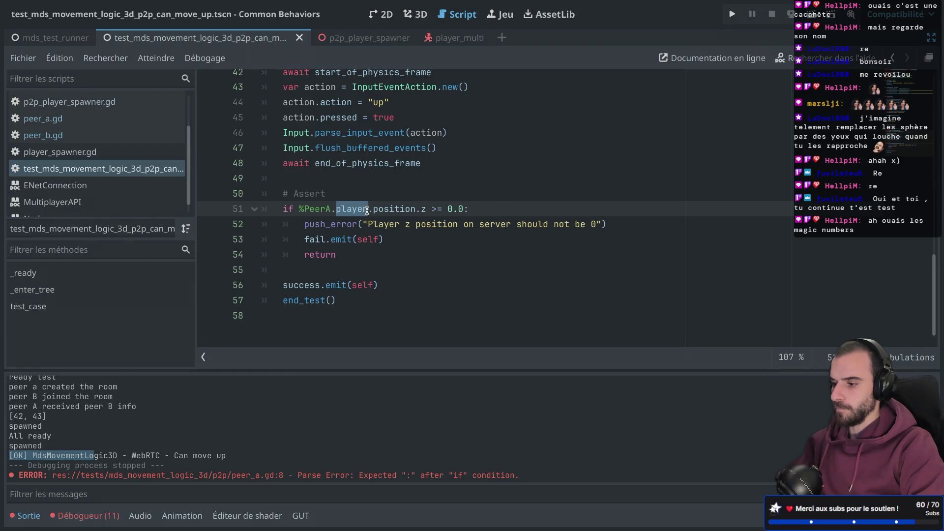
{"action": "type", "text": "player_a"}
{"action": "key", "text": "ctrl+s"}
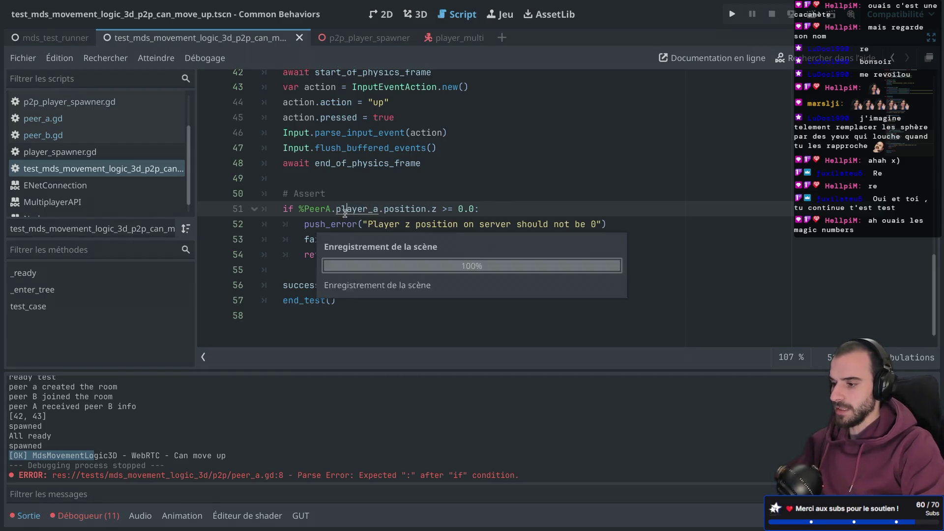
Run the test runner, review the 6 errors including the Nil 'position' access, and stop.
{"action": "key", "text": "ctrl+shift+Tab"}
{"action": "left_click", "coordinate": [812, 13]}
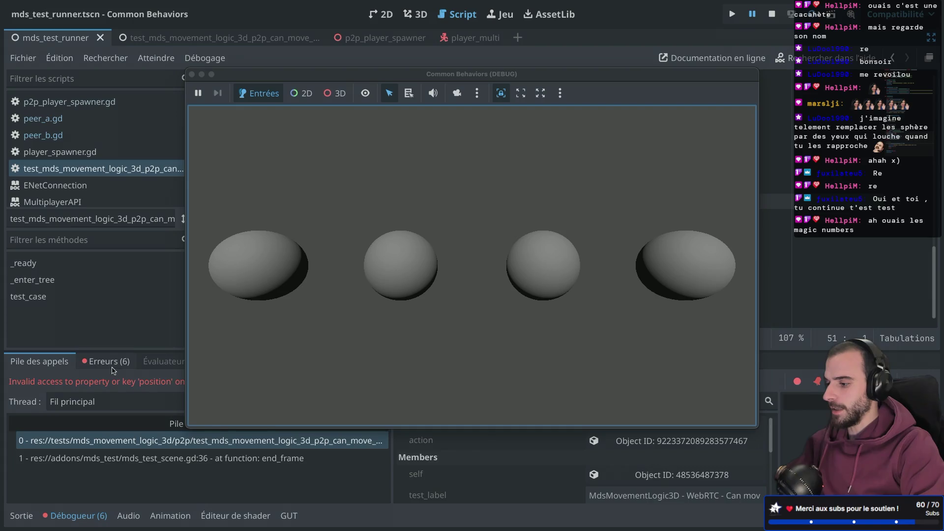
{"action": "left_click", "coordinate": [112, 363]}
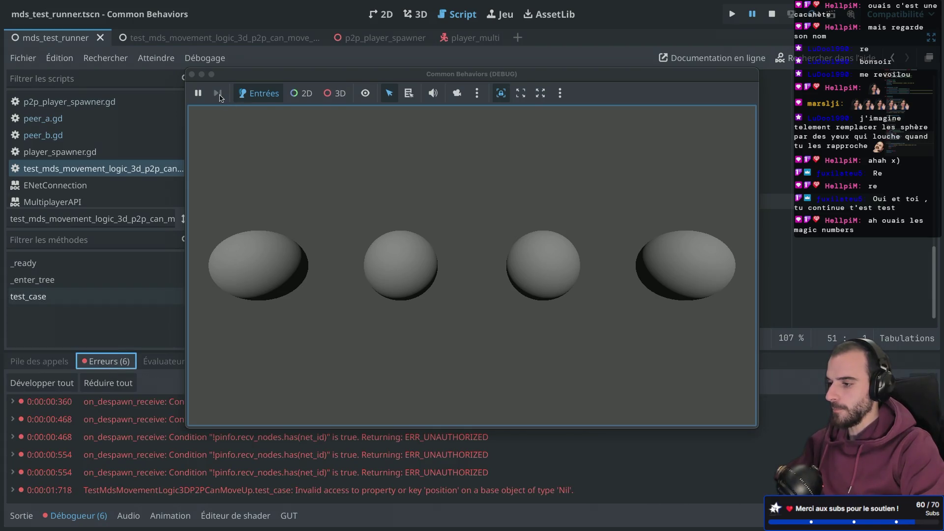
{"action": "left_click", "coordinate": [192, 74]}
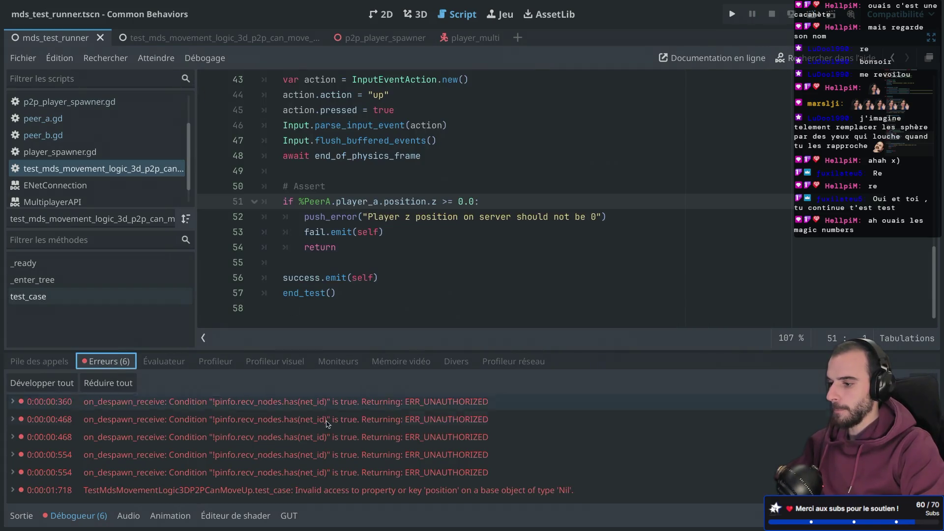
{"action": "double_click", "coordinate": [361, 204]}
{"action": "key", "text": "ctrl+shift+F11"}
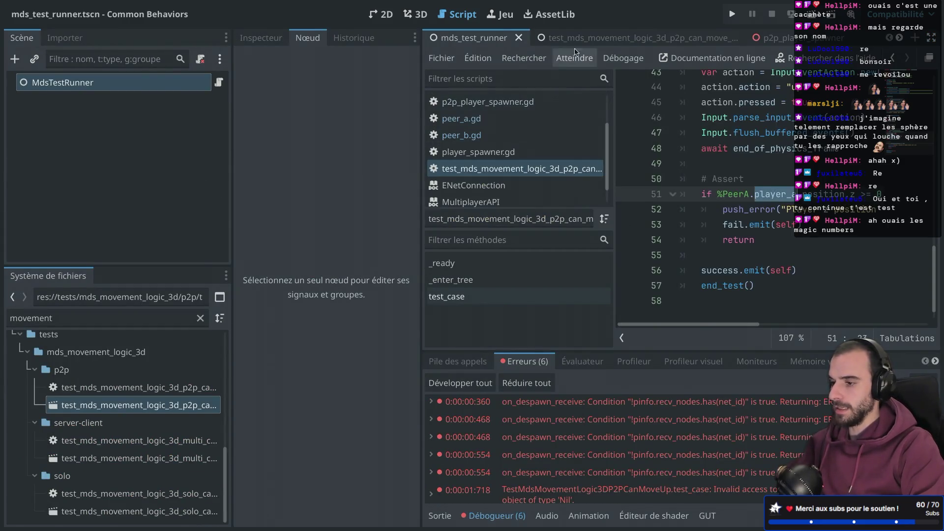
{"action": "left_click", "coordinate": [615, 38]}
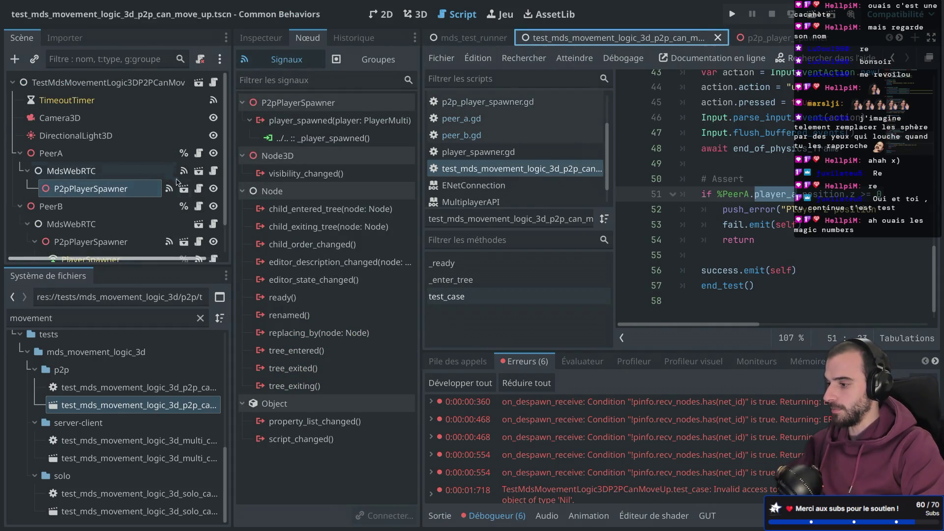
{"action": "left_click", "coordinate": [199, 188]}
{"action": "key", "text": "ctrl+shift+F11"}
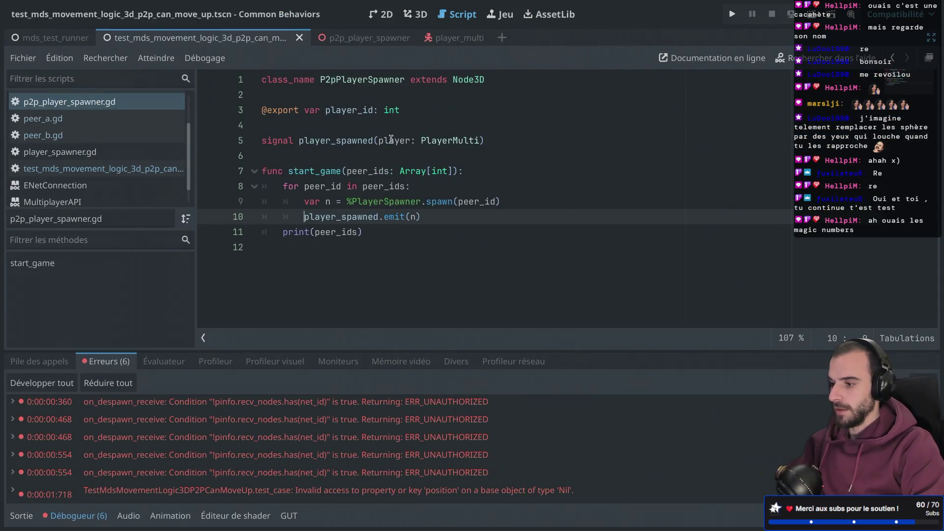
{"action": "left_click_drag", "start_coordinate": [337, 110], "coordinate": [390, 111]}
{"action": "left_click", "coordinate": [399, 154]}
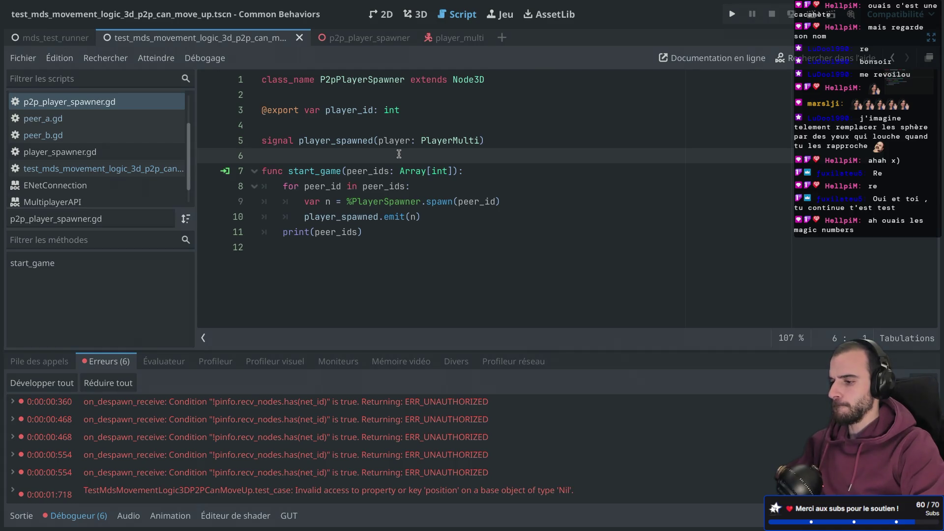
{"action": "left_click", "coordinate": [410, 115]}
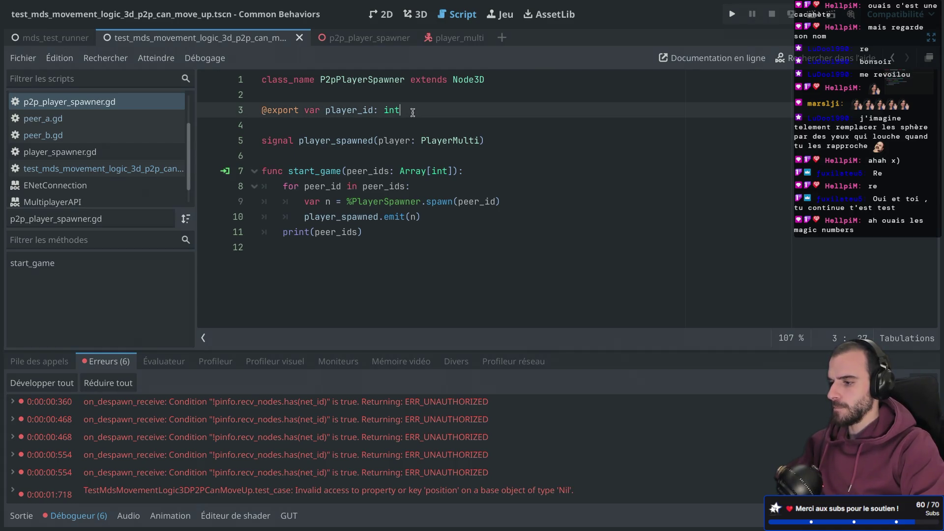
{"action": "key", "text": "ctrl+shift+F11"}
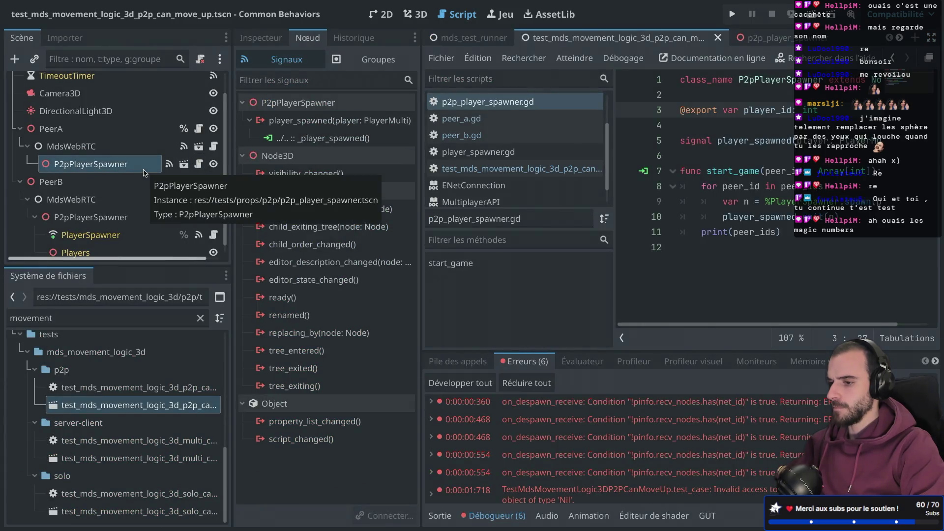
{"action": "key", "text": "ctrl+shift+F11"}
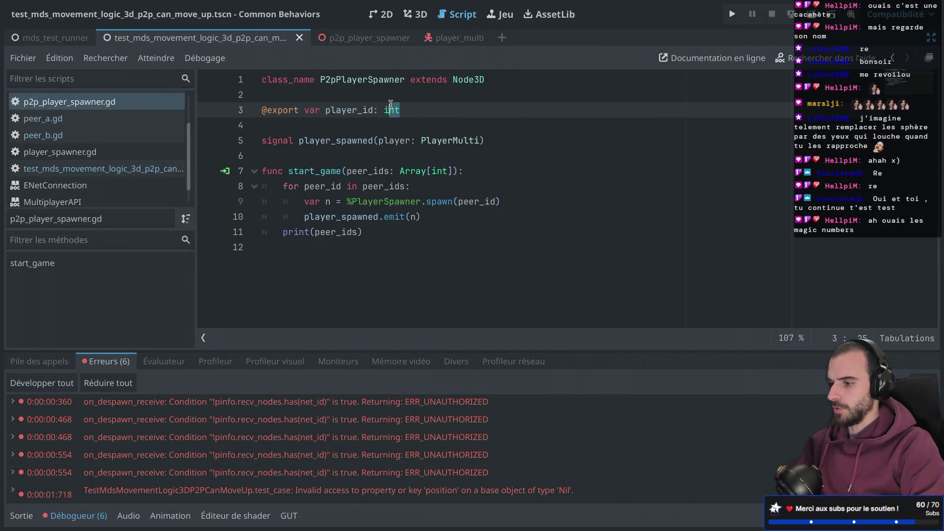
{"action": "left_click", "coordinate": [391, 100], "text": "shift"}
{"action": "key", "text": "BackSpace"}
{"action": "key", "text": "BackSpace"}
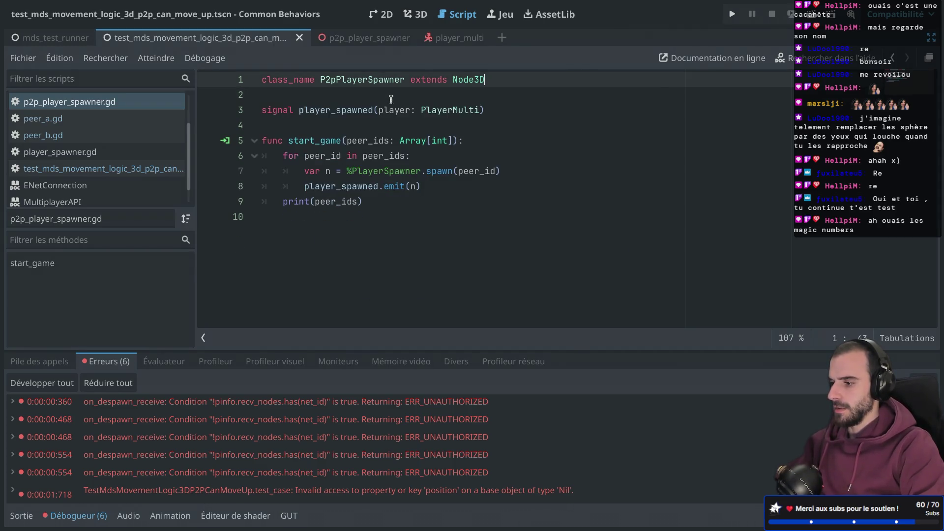
{"action": "key", "text": "ctrl+shift+F11"}
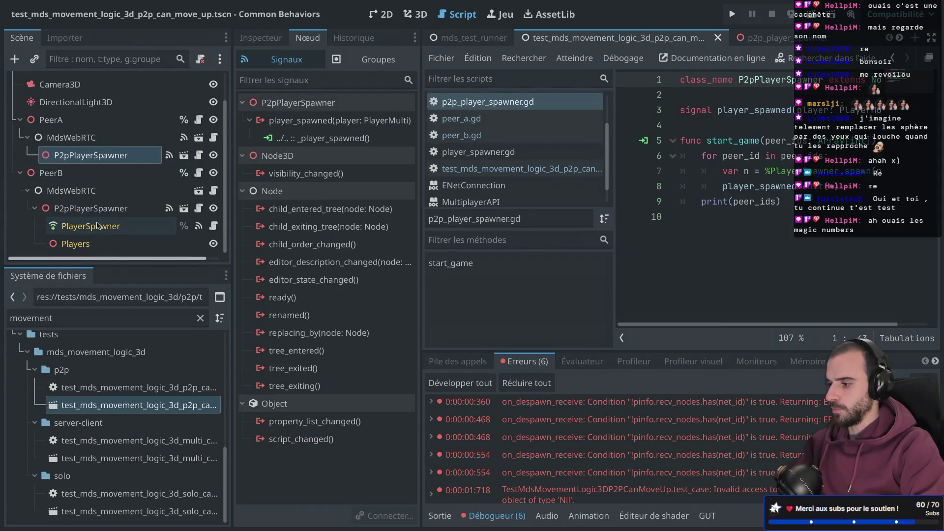
In player_spawner.gd's custom_spawn, add 'p.player_id = peer_id' after set_multiplayer_authority.
{"action": "left_click", "coordinate": [212, 226]}
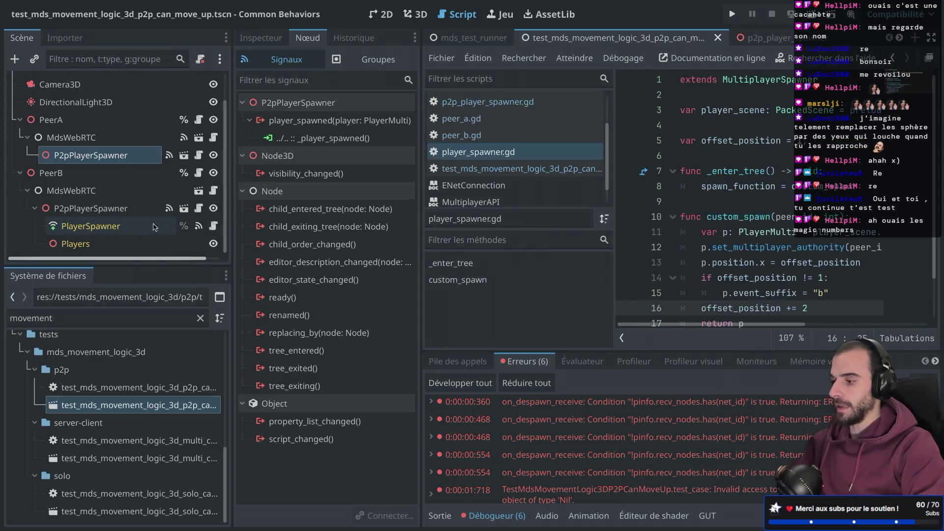
{"action": "key", "text": "ctrl+shift+F11"}
{"action": "scroll", "coordinate": [379, 134], "scroll_direction": "down", "scroll_amount": 2}
{"action": "double_click", "coordinate": [372, 187]}
{"action": "left_click", "coordinate": [496, 218]}
{"action": "key", "text": "Return"}
{"action": "type", "text": "p.play"}
{"action": "key", "text": "Return"}
{"action": "type", "text": ".player_id = peer_id"}
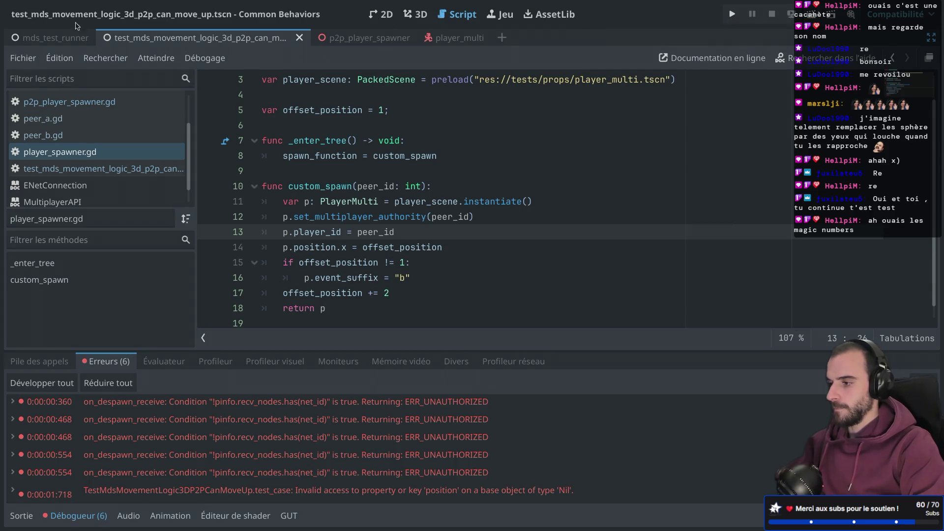
{"action": "left_click", "coordinate": [134, 38]}
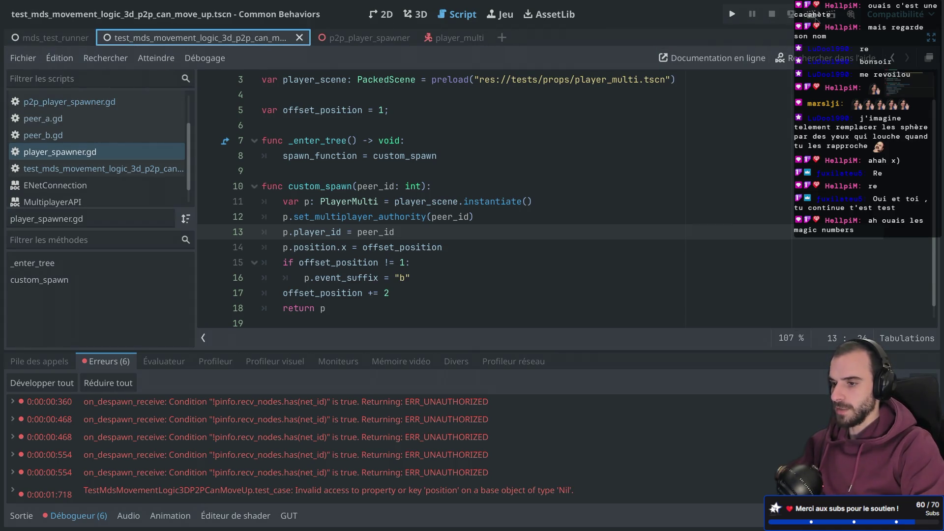
Run the move-up test scene, then mds_test_runner, which logs '[OK] MdsMovementLogic3D - WebRTC - Can move up'.
{"action": "left_click", "coordinate": [809, 19]}
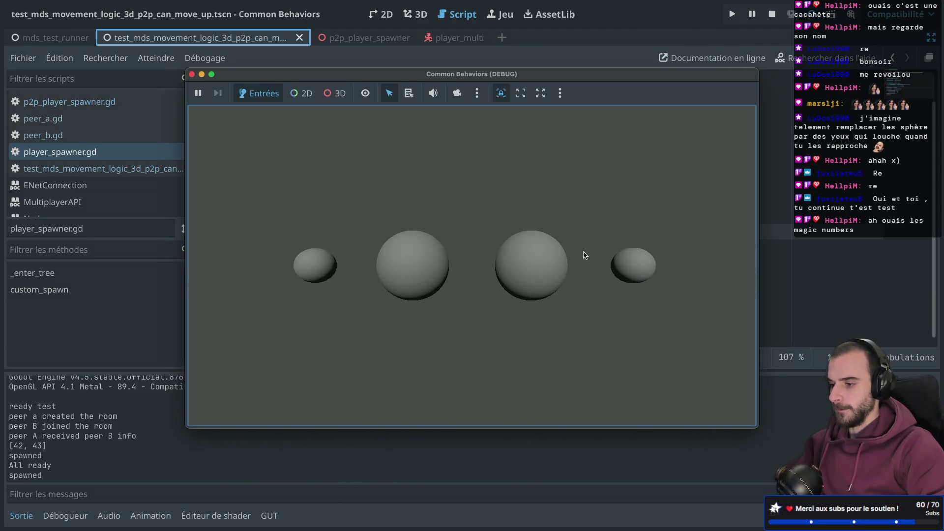
{"action": "left_click", "coordinate": [192, 74]}
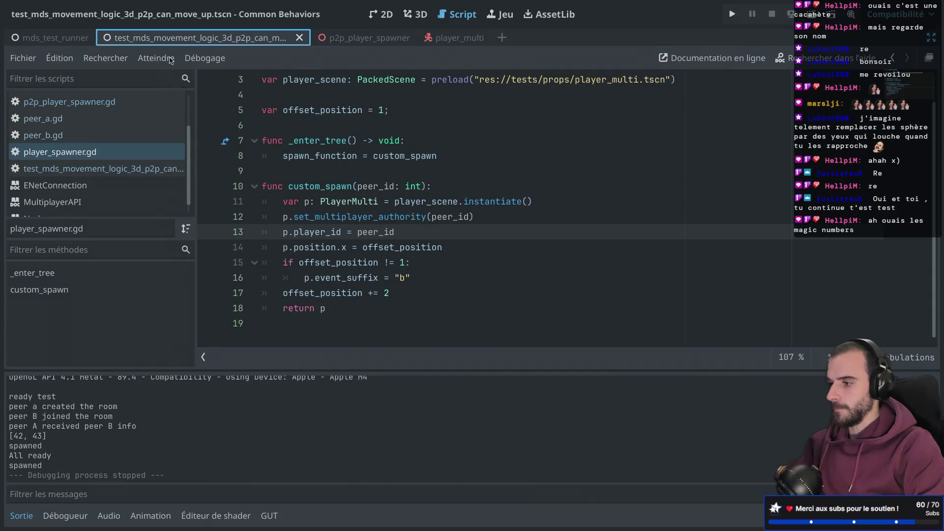
{"action": "left_click", "coordinate": [49, 38]}
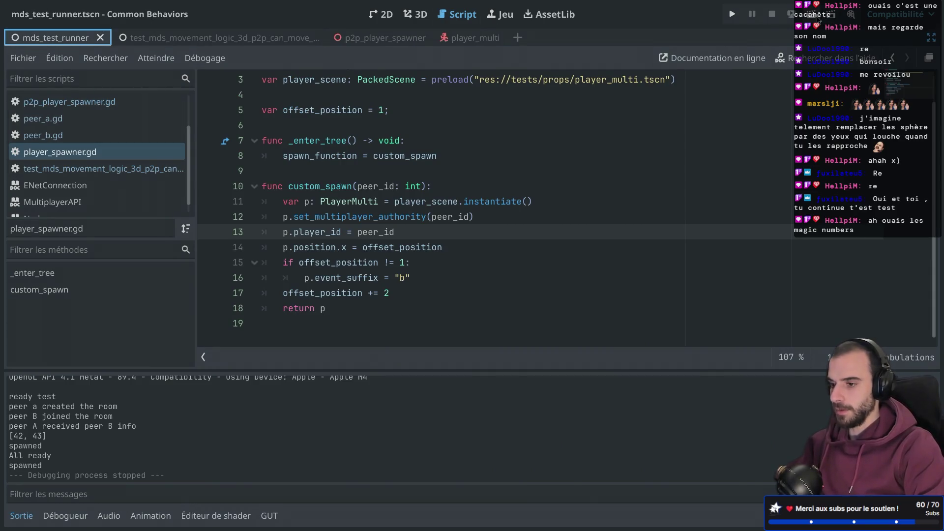
{"action": "left_click", "coordinate": [813, 15]}
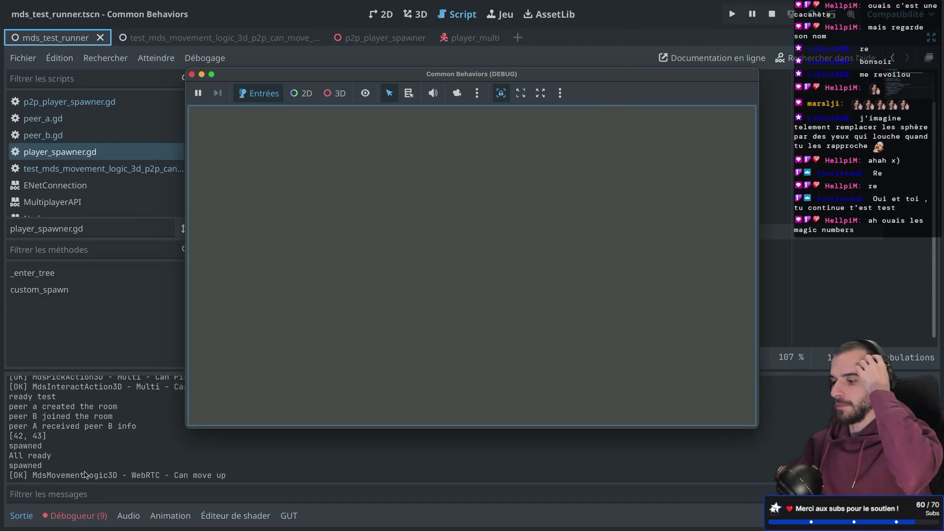
{"action": "left_click", "coordinate": [191, 74]}
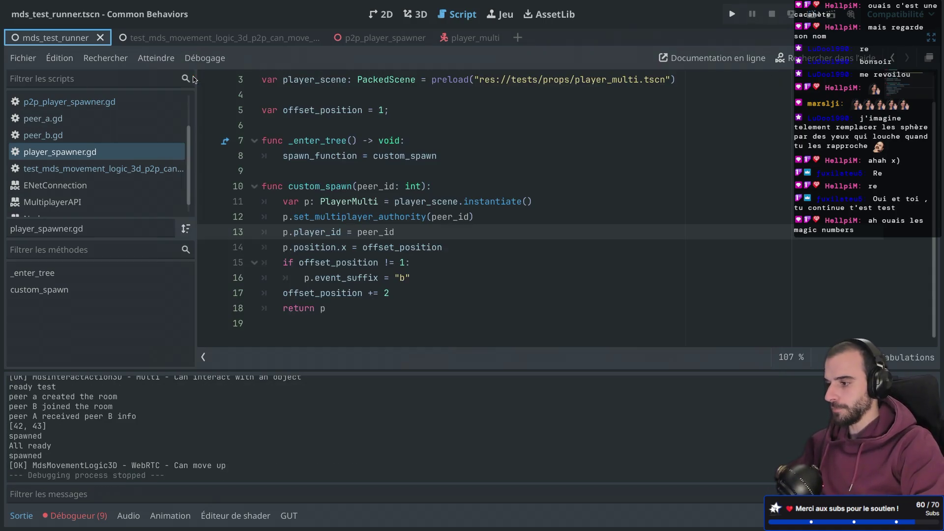
Return to the move-up test scene and open its root node's script.
{"action": "key", "text": "ctrl+shift+F11"}
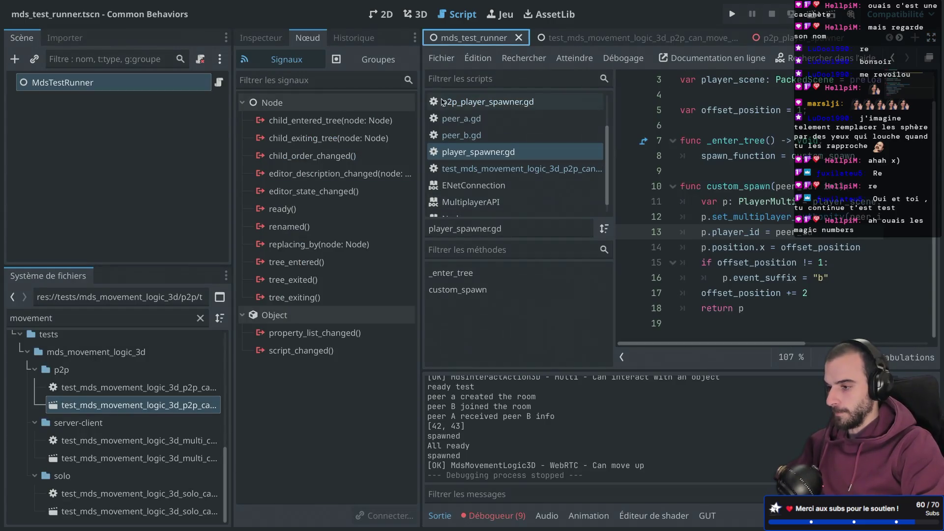
{"action": "left_click", "coordinate": [570, 39]}
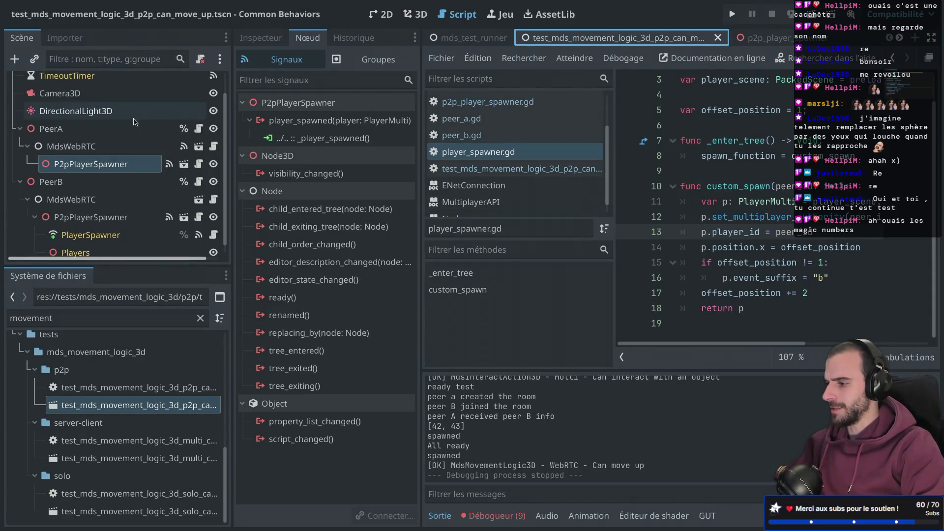
{"action": "scroll", "coordinate": [212, 99], "scroll_direction": "up", "scroll_amount": 1}
{"action": "left_click", "coordinate": [211, 84]}
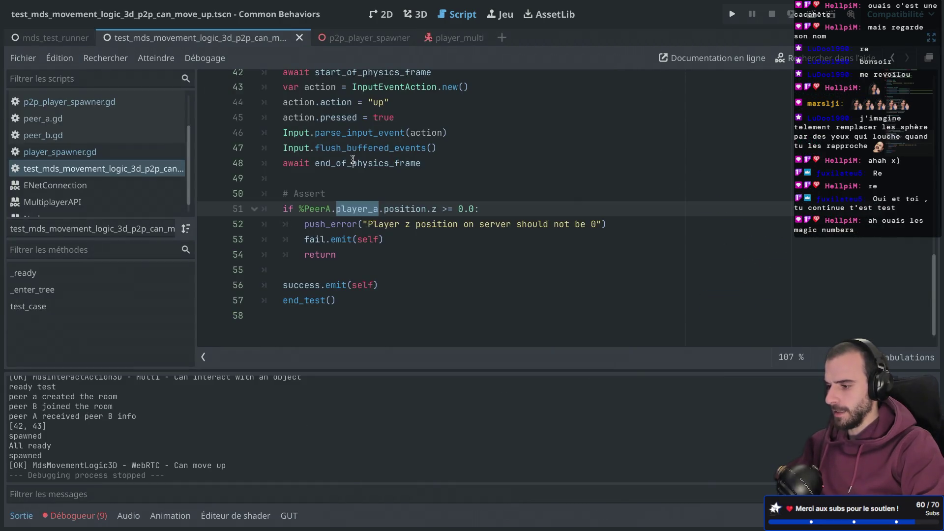
Change line 52's error message to start with '[peer-a] Player A'.
{"action": "scroll", "coordinate": [353, 160], "scroll_direction": "up", "scroll_amount": 1}
{"action": "left_click", "coordinate": [314, 203]}
{"action": "left_click", "coordinate": [378, 254]}
{"action": "left_click", "coordinate": [400, 240]}
{"action": "type", "text": "A"}
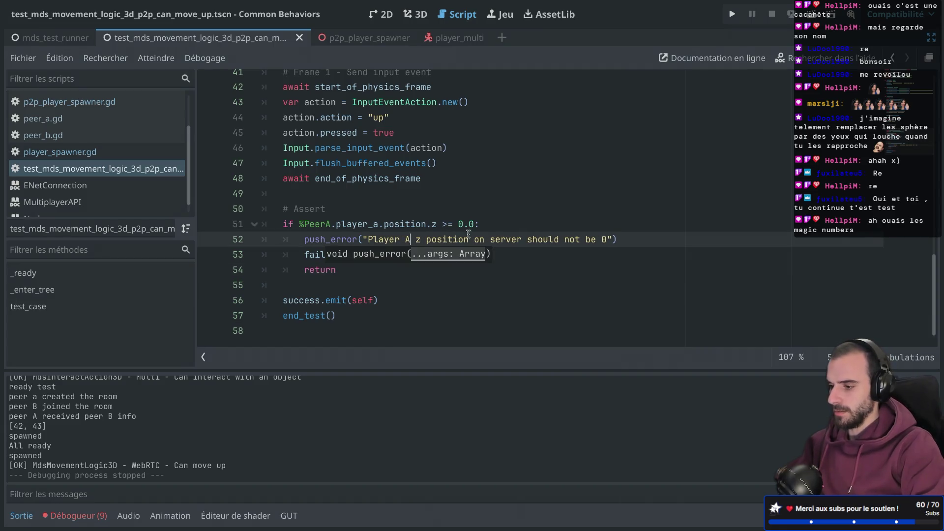
{"action": "left_click", "coordinate": [366, 240]}
{"action": "type", "text": "[]"}
{"action": "key", "text": "Left"}
{"action": "key", "text": "Left"}
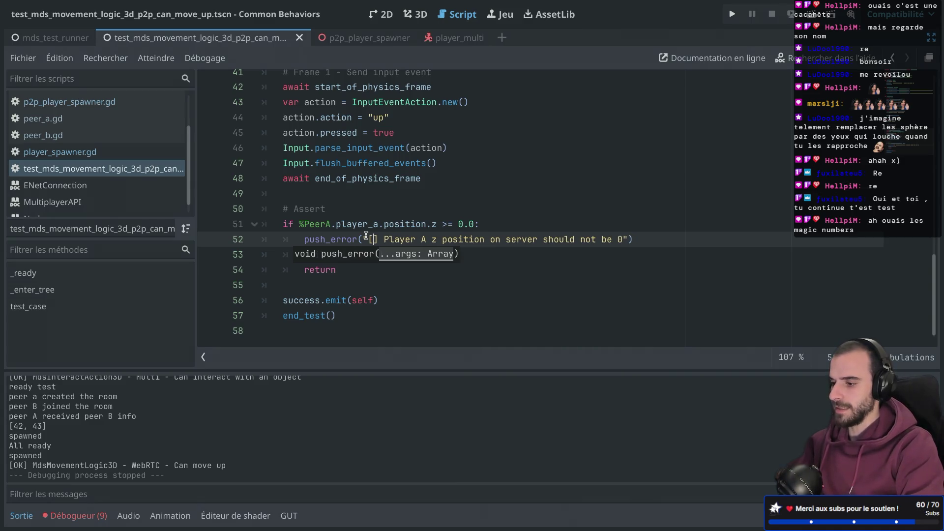
{"action": "type", "text": "peer"}
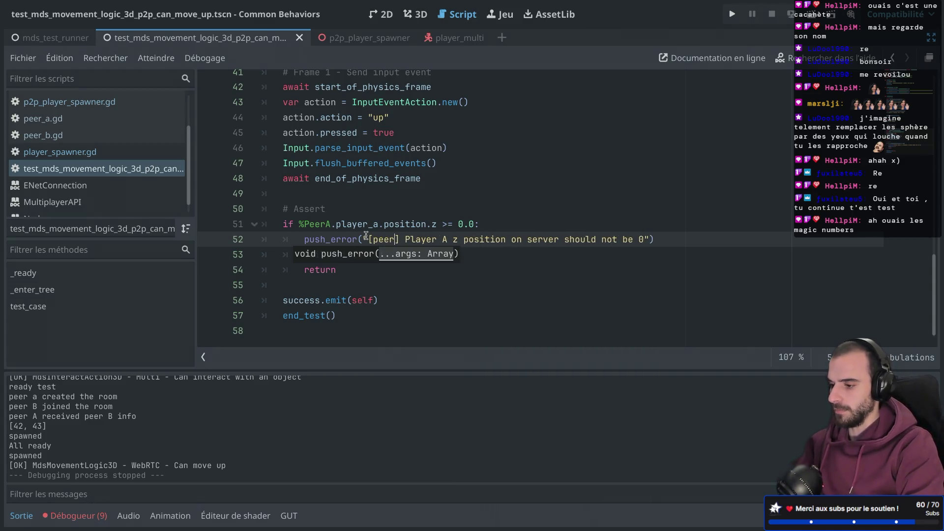
{"action": "left_click", "coordinate": [474, 240]}
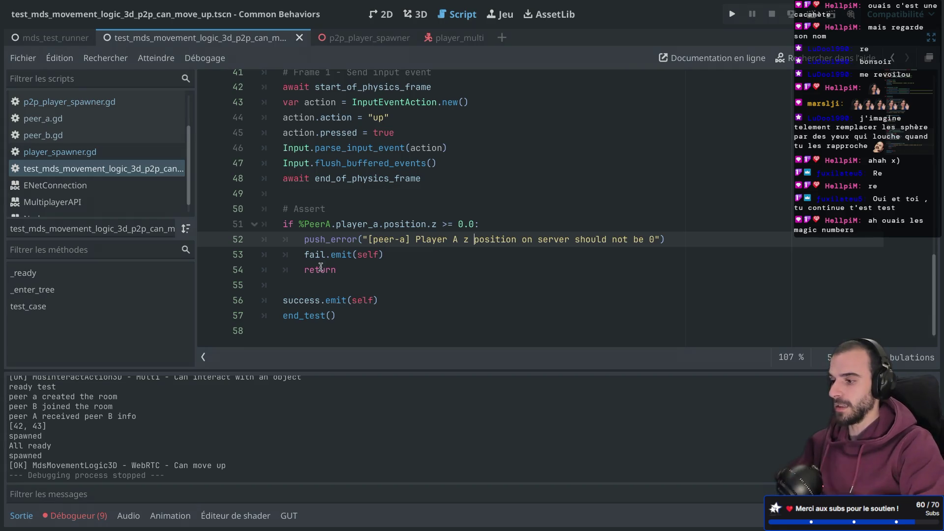
Duplicate the Player A assertion block below and change the copy's message to Player B.
{"action": "scroll", "coordinate": [327, 231], "scroll_direction": "up", "scroll_amount": 1}
{"action": "left_click_drag", "start_coordinate": [419, 217], "coordinate": [320, 142]}
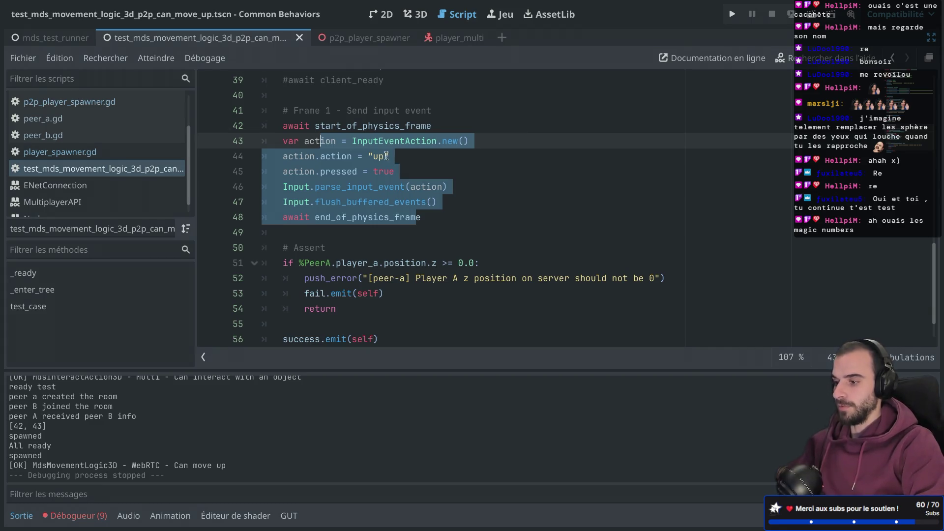
{"action": "left_click_drag", "start_coordinate": [388, 156], "coordinate": [342, 156]}
{"action": "scroll", "coordinate": [365, 219], "scroll_direction": "down", "scroll_amount": 1}
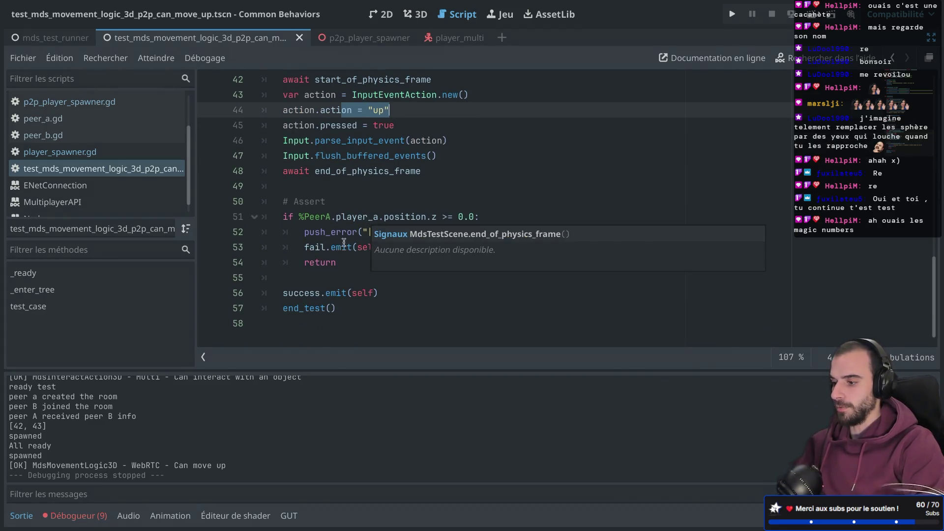
{"action": "left_click_drag", "start_coordinate": [288, 278], "coordinate": [245, 215]}
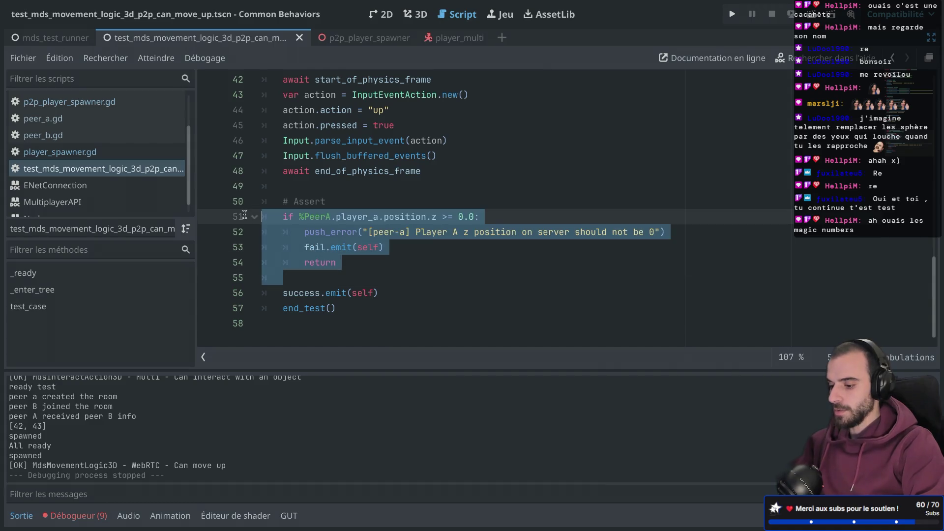
{"action": "key", "text": "ctrl+shift+d"}
{"action": "key", "text": "Up"}
{"action": "key", "text": "Up"}
{"action": "key", "text": "Up"}
{"action": "left_click", "coordinate": [463, 295]}
{"action": "key", "text": "BackSpace"}
{"action": "type", "text": "B"}
Make the copy check player_b's z with '!=' and read 'Player B should not have moved'.
{"action": "left_click", "coordinate": [437, 278]}
{"action": "left_click", "coordinate": [379, 278]}
{"action": "key", "text": "BackSpace"}
{"action": "type", "text": "b"}
{"action": "left_click", "coordinate": [463, 276]}
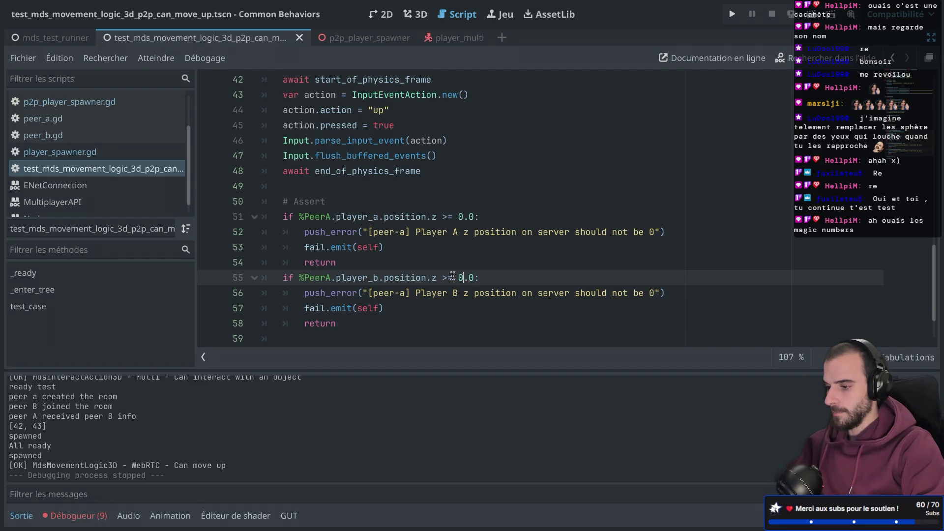
{"action": "left_click", "coordinate": [448, 278]}
{"action": "key", "text": "BackSpace"}
{"action": "type", "text": "!"}
{"action": "scroll", "coordinate": [481, 258], "scroll_direction": "down", "scroll_amount": 1}
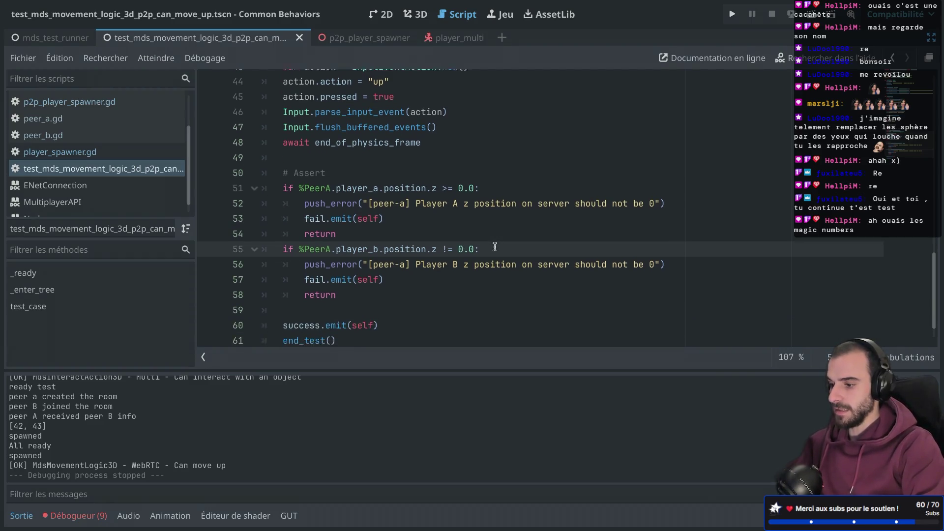
{"action": "left_click_drag", "start_coordinate": [464, 255], "coordinate": [655, 255]}
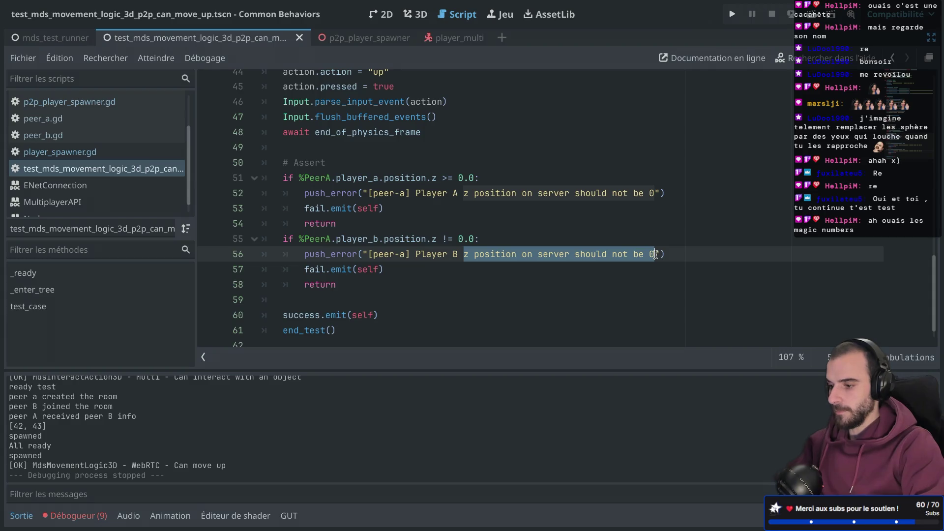
{"action": "type", "text": "should not ha"}
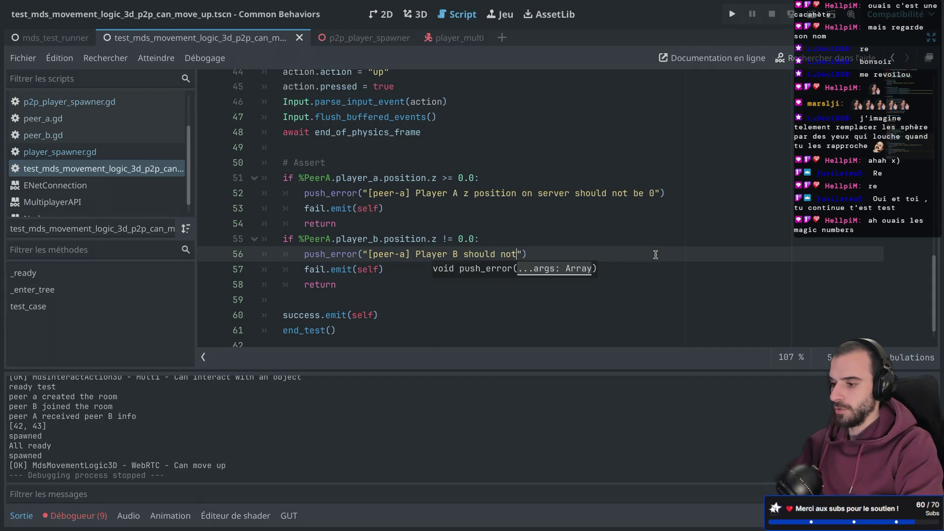
{"action": "type", "text": "ve moved"}
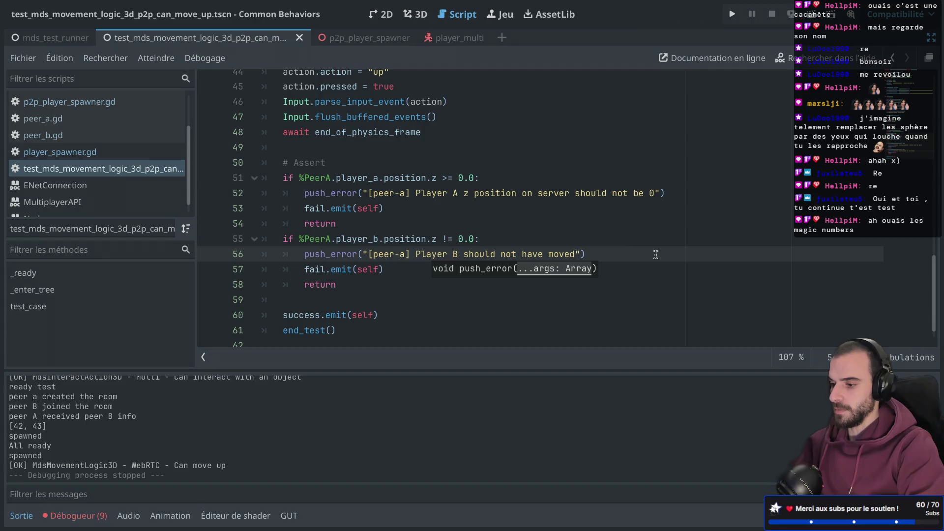
Duplicate both assertion blocks below with Ctrl+D for the PeerB checks.
{"action": "scroll", "coordinate": [578, 246], "scroll_direction": "down", "scroll_amount": 2}
{"action": "left_click", "coordinate": [289, 279]}
{"action": "mouse_move", "coordinate": [289, 278]}
{"action": "left_mouse_down"}
{"action": "mouse_move", "coordinate": [262, 258]}
{"action": "mouse_move", "coordinate": [237, 157]}
{"action": "left_mouse_up"}
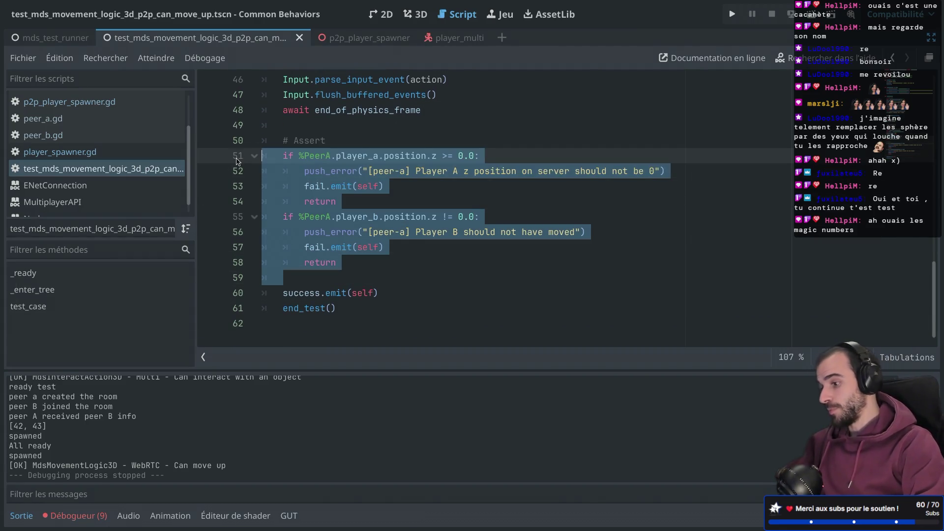
{"action": "key", "text": "ctrl+d"}
Point the first copied assertion at %PeerB and label its message [peer-b].
{"action": "left_click", "coordinate": [306, 216]}
{"action": "key", "text": "shift+Tab"}
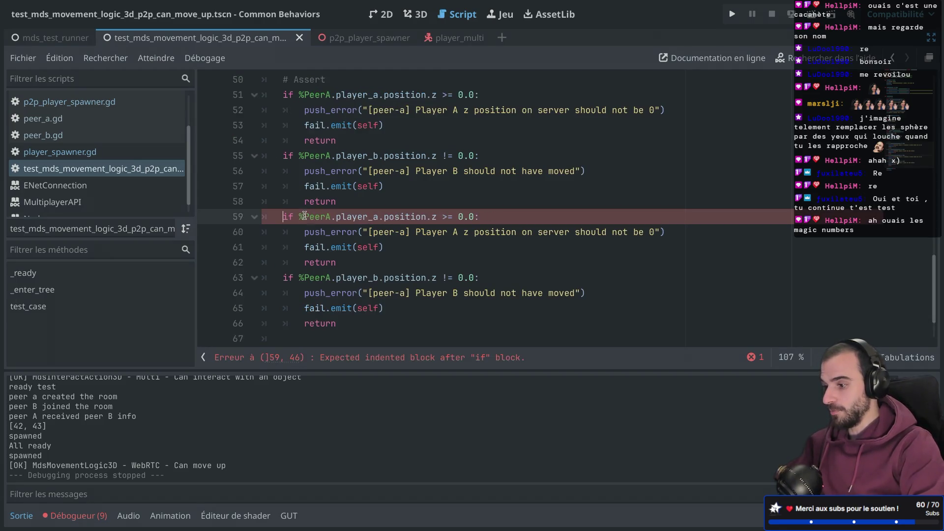
{"action": "left_click", "coordinate": [330, 216]}
{"action": "key", "text": "BackSpace"}
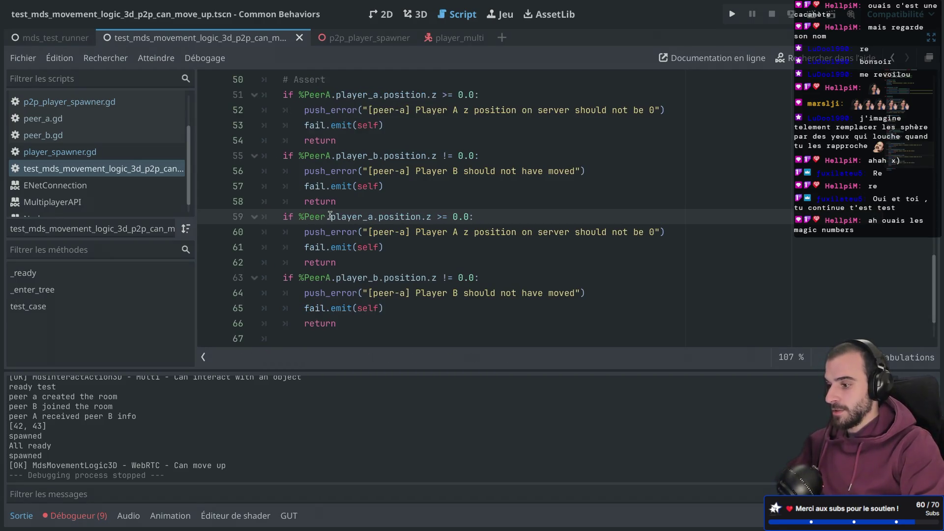
{"action": "key", "text": "Up"}
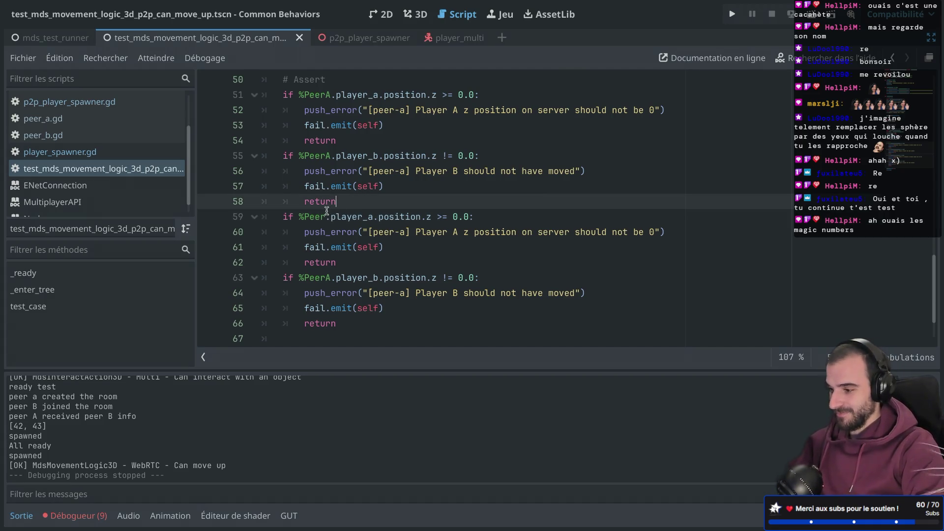
{"action": "key", "text": "shift+Home"}
{"action": "type", "text": "return"}
{"action": "left_click", "coordinate": [353, 186]}
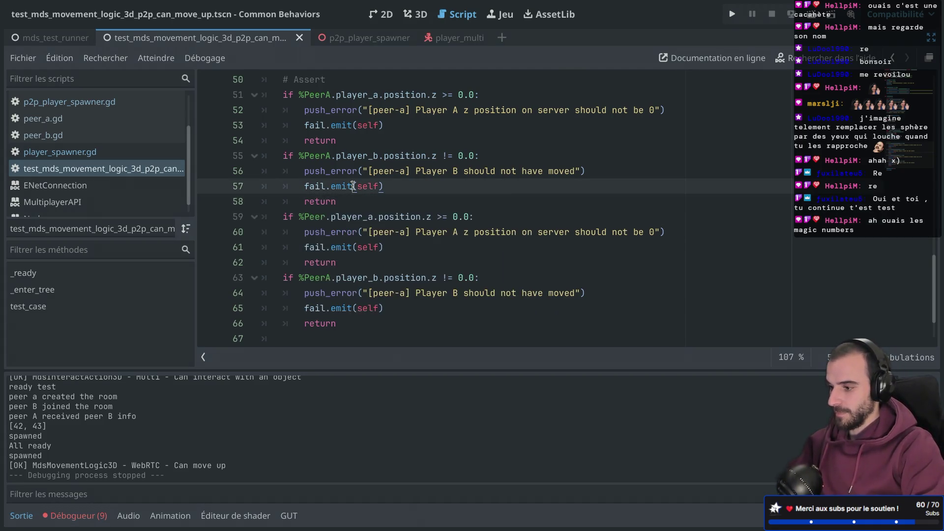
{"action": "left_click", "coordinate": [322, 219]}
{"action": "type", "text": "B"}
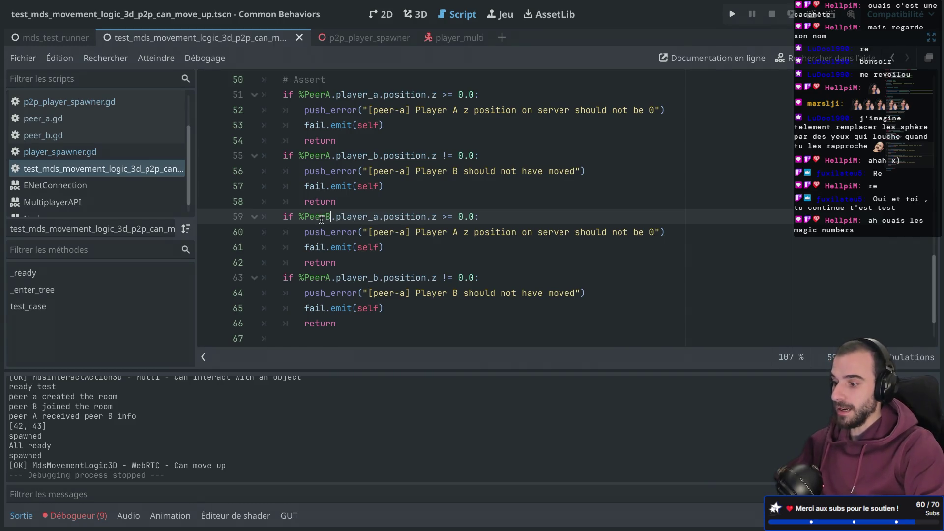
{"action": "double_click", "coordinate": [365, 217]}
{"action": "left_click", "coordinate": [402, 232]}
{"action": "key", "text": "BackSpace"}
{"action": "type", "text": "b"}
Change the second copied assertion to %PeerB with a [peer-b] message.
{"action": "left_click", "coordinate": [304, 292]}
{"action": "left_click", "coordinate": [329, 283]}
{"action": "key", "text": "BackSpace"}
{"action": "type", "text": "B"}
{"action": "left_click", "coordinate": [405, 294]}
{"action": "key", "text": "BackSpace"}
{"action": "type", "text": "b"}
Compare the PeerA and PeerB assertion blocks, then run the project.
{"action": "left_click", "coordinate": [475, 293]}
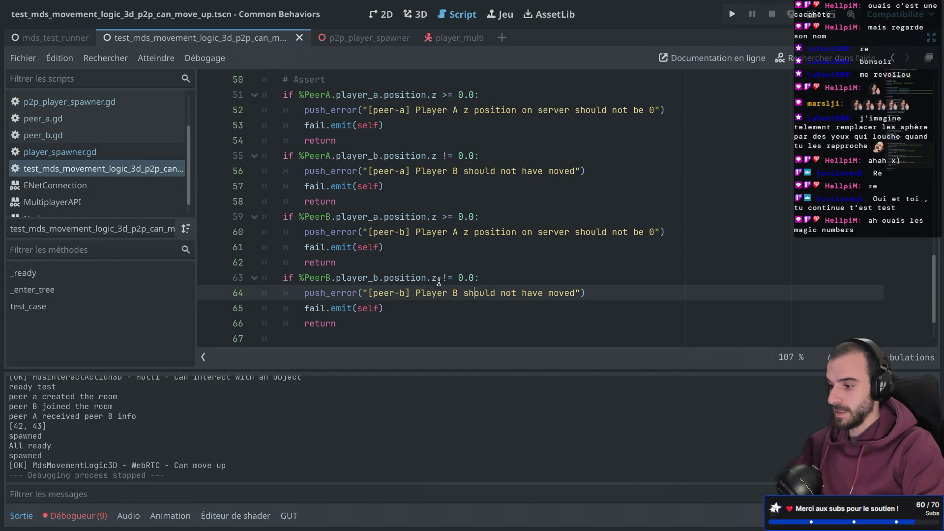
{"action": "left_click_drag", "start_coordinate": [294, 217], "coordinate": [389, 290]}
{"action": "left_click", "coordinate": [328, 99]}
{"action": "mouse_move", "coordinate": [328, 98]}
{"action": "left_mouse_down"}
{"action": "mouse_move", "coordinate": [386, 204]}
{"action": "mouse_move", "coordinate": [347, 102]}
{"action": "mouse_move", "coordinate": [328, 98]}
{"action": "mouse_move", "coordinate": [392, 98]}
{"action": "left_mouse_up"}
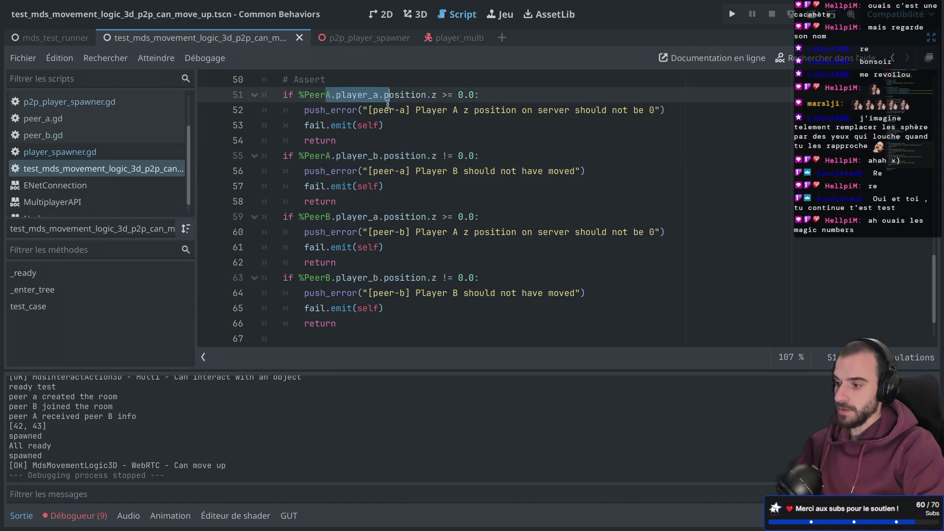
{"action": "left_click_drag", "start_coordinate": [331, 157], "coordinate": [369, 157]}
{"action": "mouse_move", "coordinate": [327, 96]}
{"action": "left_mouse_down"}
{"action": "mouse_move", "coordinate": [354, 147]}
{"action": "mouse_move", "coordinate": [370, 156]}
{"action": "left_mouse_up"}
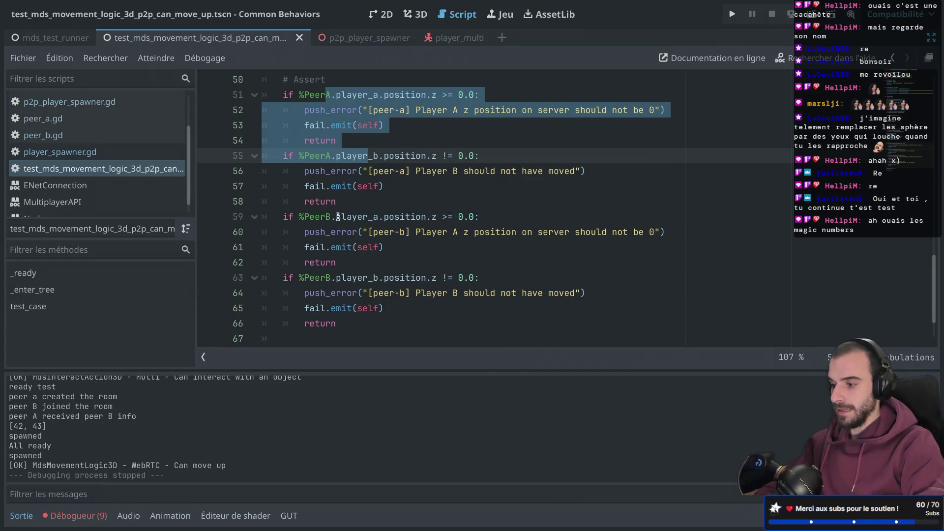
{"action": "left_click_drag", "start_coordinate": [336, 217], "coordinate": [374, 295]}
{"action": "left_click", "coordinate": [382, 262]}
{"action": "scroll", "coordinate": [382, 260], "scroll_direction": "down", "scroll_amount": 2}
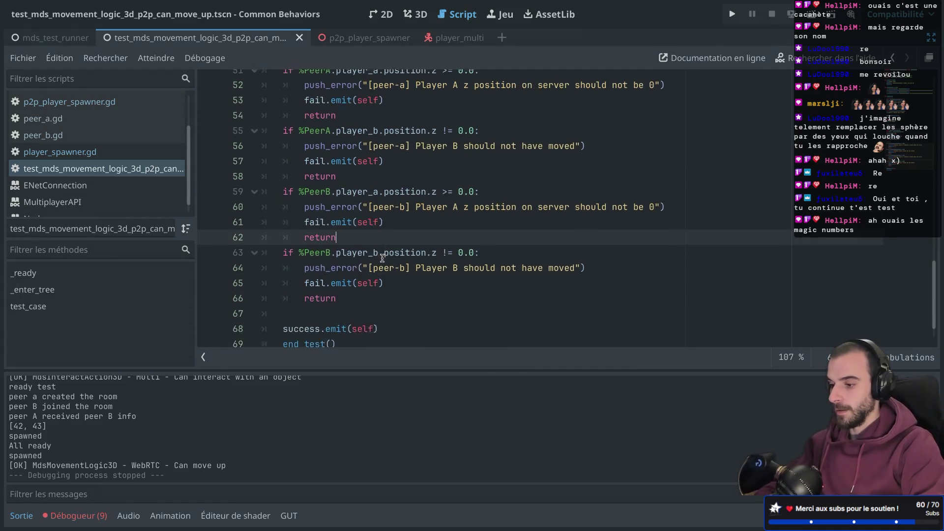
{"action": "key", "text": "super+r"}
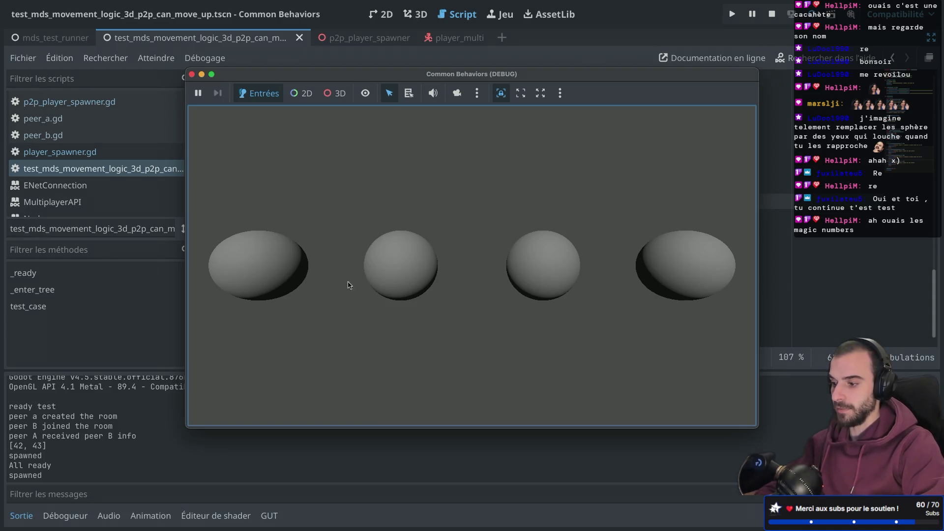
Close the game, rerun from the mds_test_runner scene, and stop it.
{"action": "left_click", "coordinate": [192, 74]}
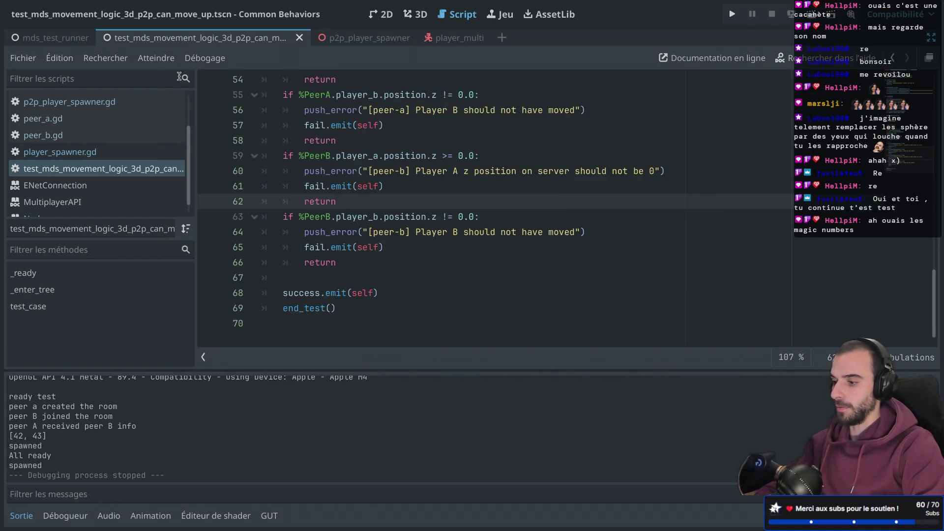
{"action": "left_click", "coordinate": [61, 41]}
{"action": "left_click", "coordinate": [809, 14]}
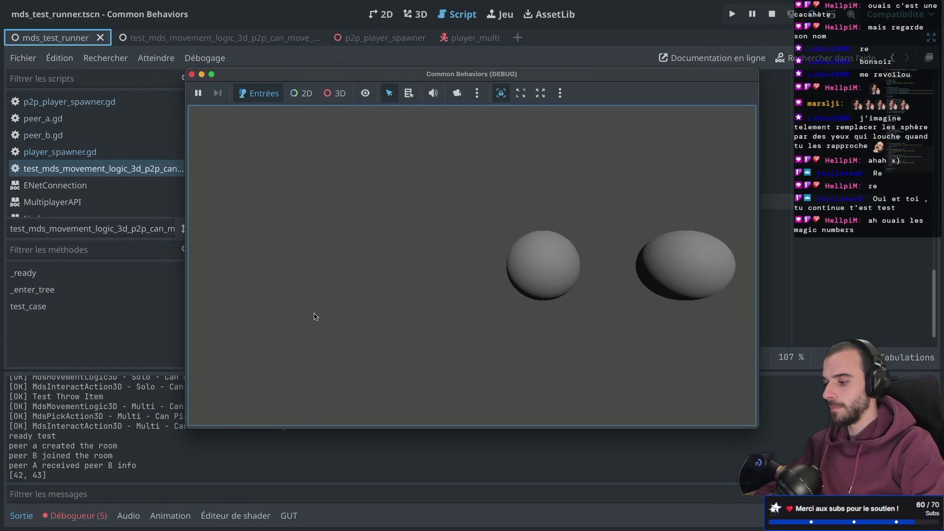
{"action": "left_click", "coordinate": [191, 74]}
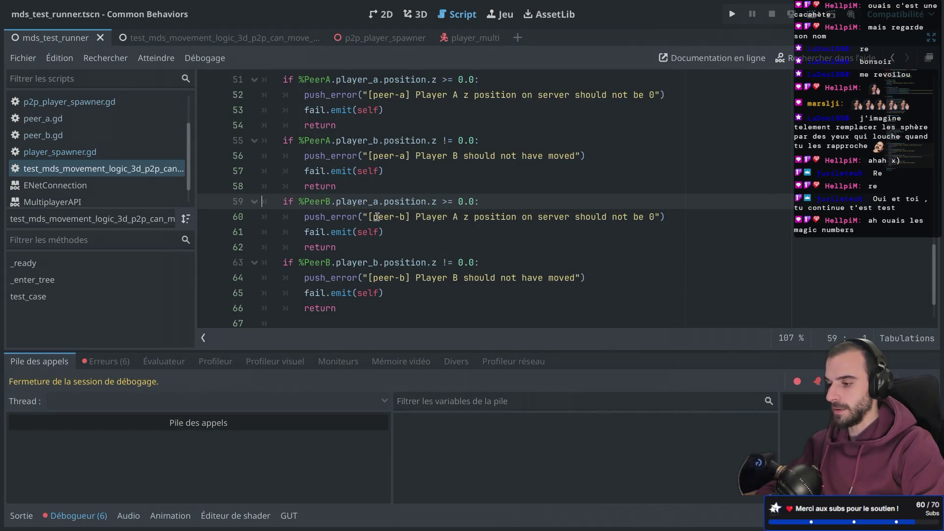
Inspect the Nil 'position' access error in the debugger and reopen the move-up test scene.
{"action": "left_click", "coordinate": [106, 361]}
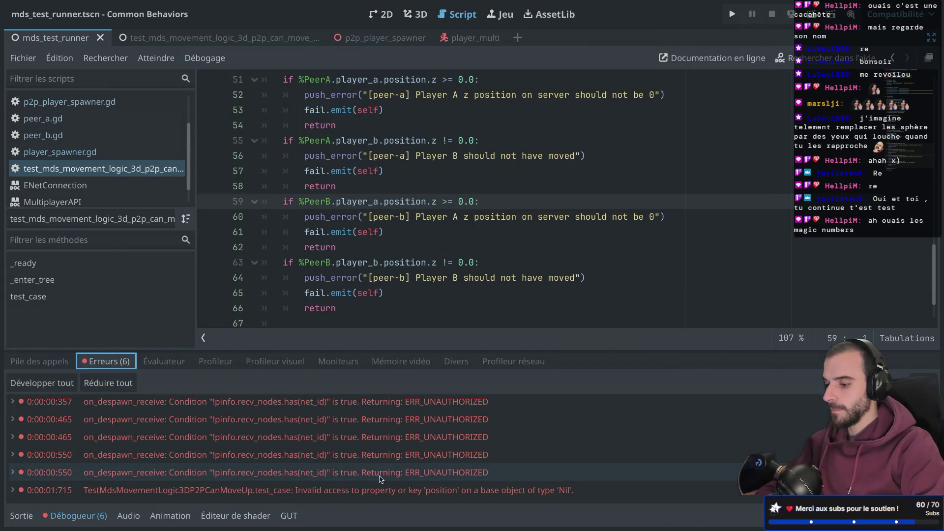
{"action": "left_click", "coordinate": [378, 491]}
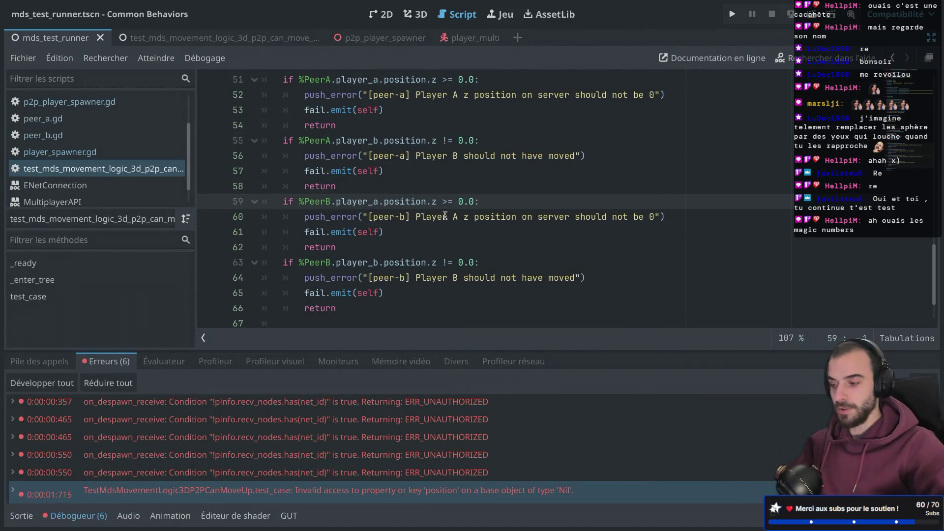
{"action": "key", "text": "ctrl+shift+F11"}
{"action": "left_click", "coordinate": [582, 33]}
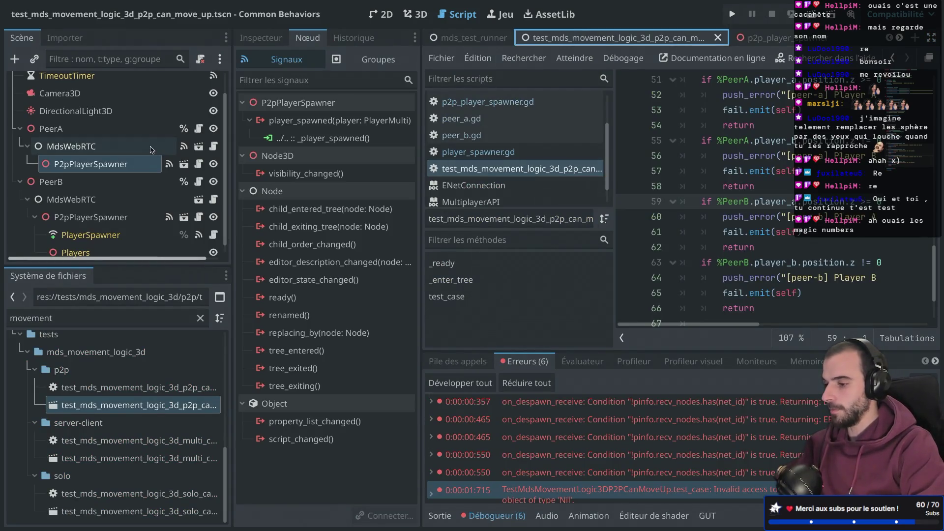
Inspect the PeerA and PeerB nodes and PeerB's MdsWebRTC and P2pPlayerSpawner children.
{"action": "scroll", "coordinate": [58, 203], "scroll_direction": "down", "scroll_amount": 1}
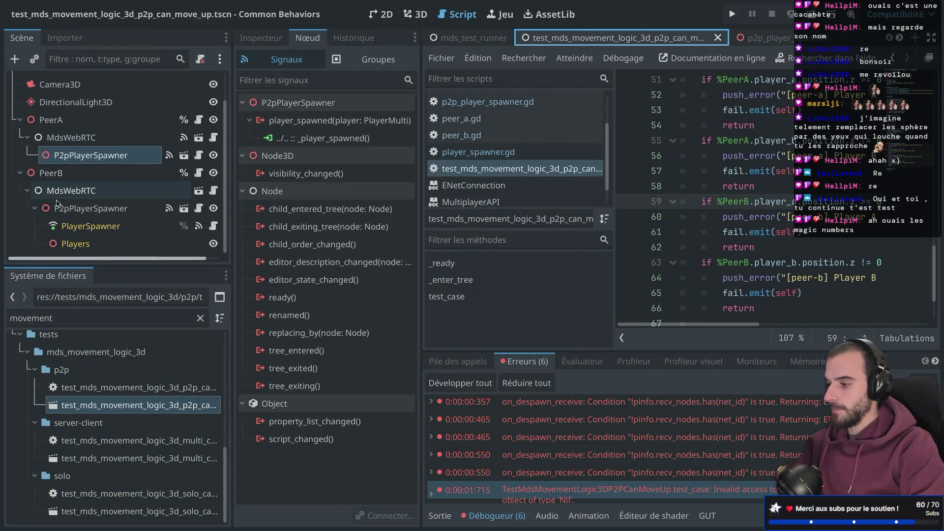
{"action": "left_click", "coordinate": [72, 178]}
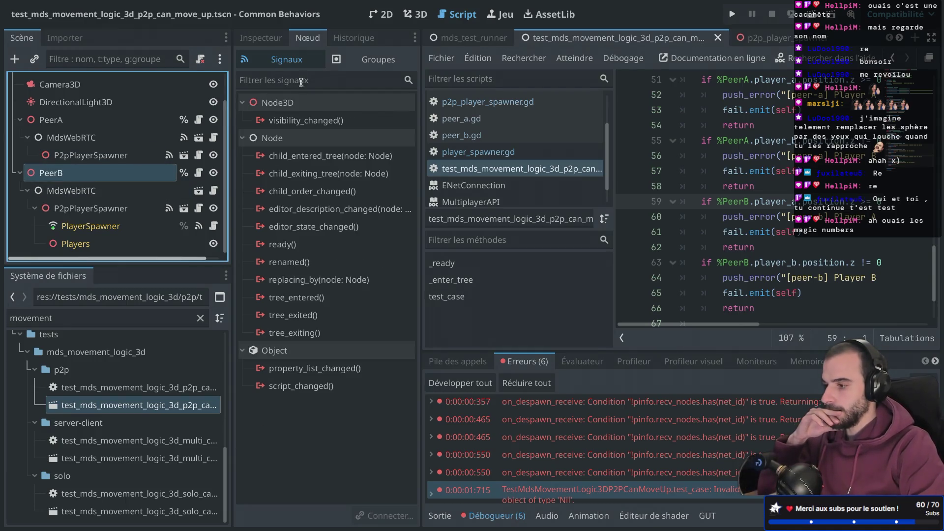
{"action": "left_click", "coordinate": [260, 38]}
{"action": "left_click", "coordinate": [113, 209]}
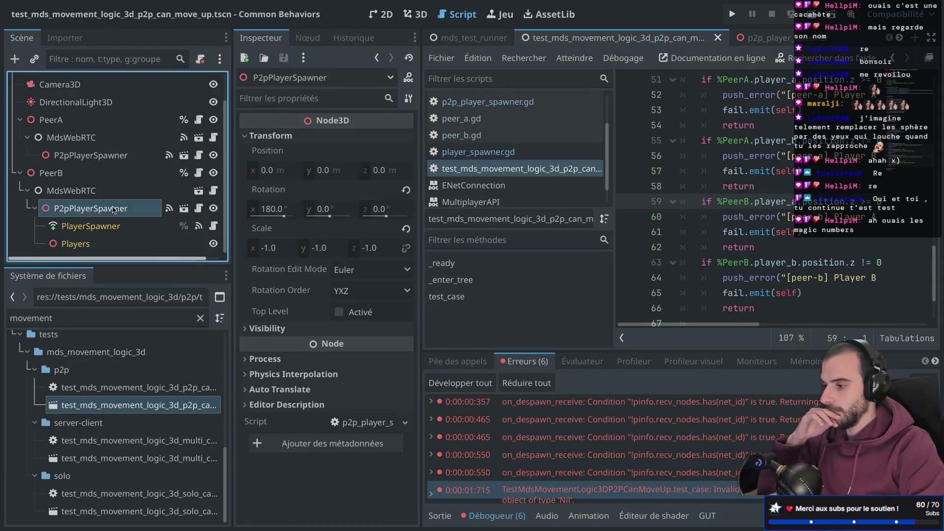
{"action": "left_click", "coordinate": [114, 197]}
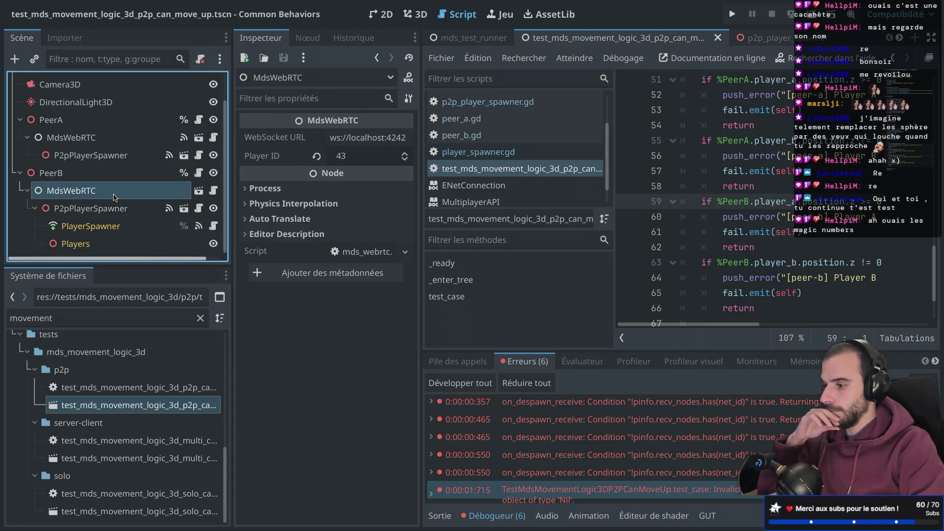
{"action": "left_click", "coordinate": [98, 179]}
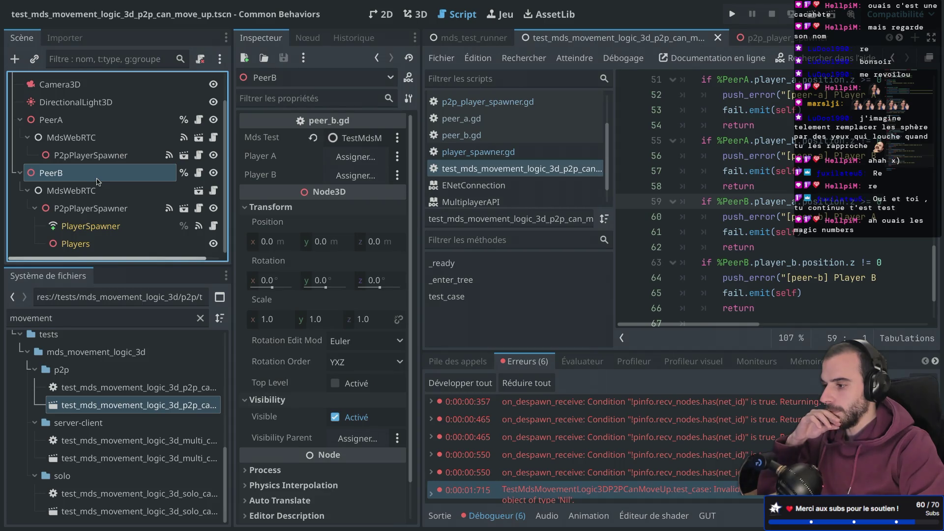
{"action": "scroll", "coordinate": [95, 180], "scroll_direction": "up", "scroll_amount": 2}
{"action": "scroll", "coordinate": [83, 157], "scroll_direction": "down", "scroll_amount": 2}
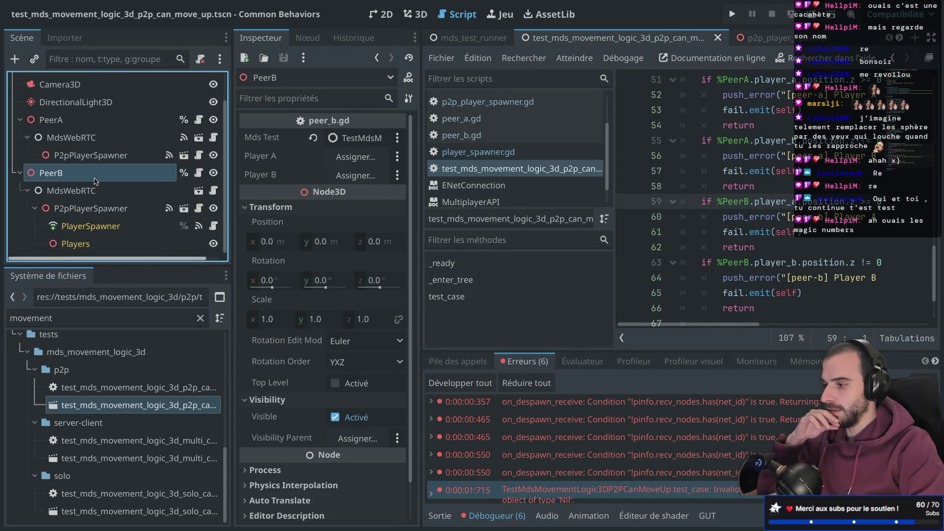
{"action": "left_click", "coordinate": [71, 124]}
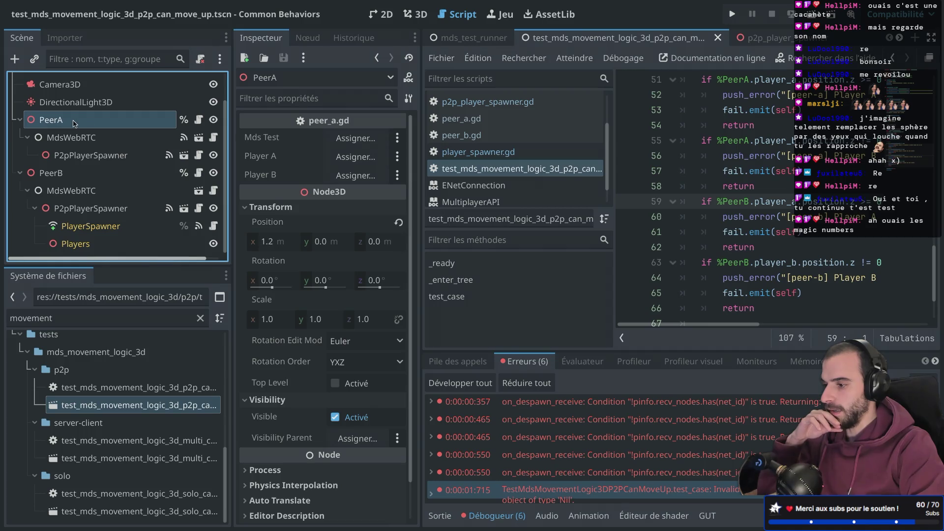
{"action": "left_click", "coordinate": [97, 176]}
Open PeerB's peer_b.gd and examine where player_a is assigned from spawned_player.
{"action": "left_click", "coordinate": [199, 173]}
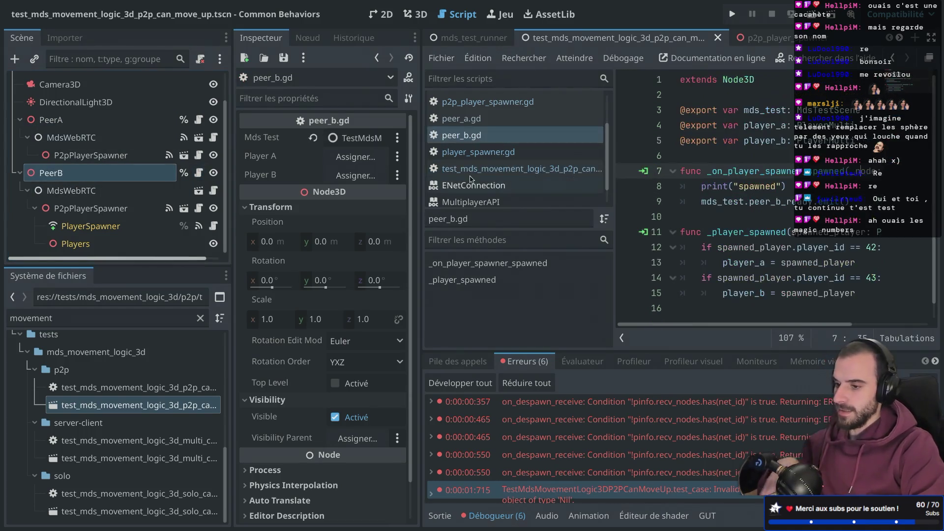
{"action": "key", "text": "ctrl+shift+F11"}
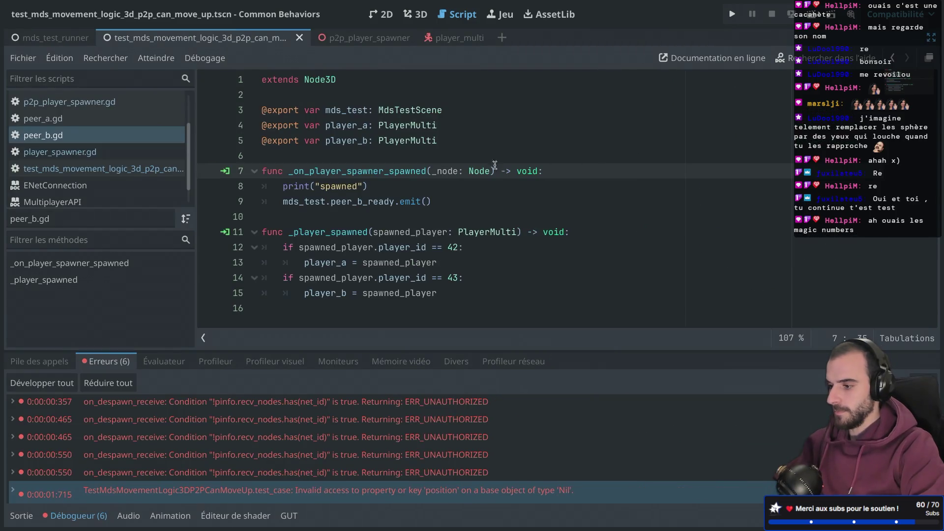
{"action": "key", "text": "ctrl+shift+F11"}
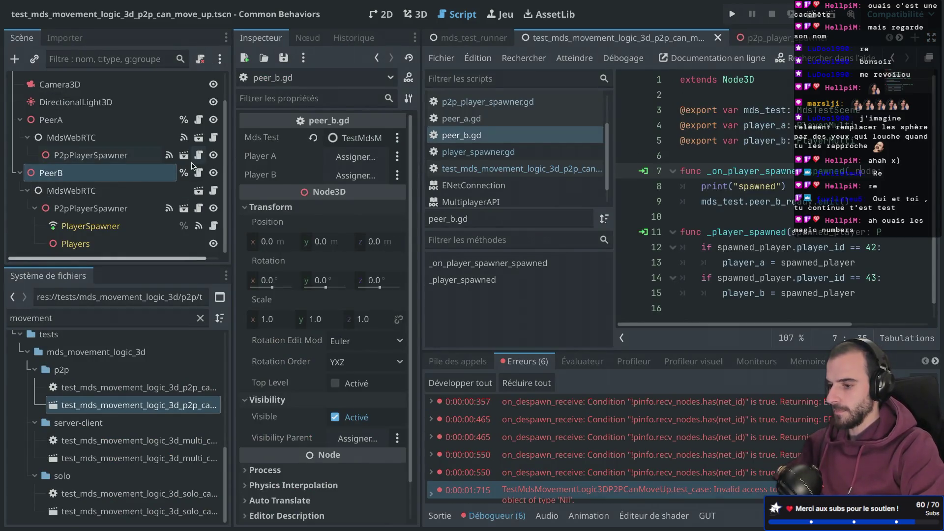
{"action": "key", "text": "ctrl+shift+F11"}
{"action": "double_click", "coordinate": [336, 262]}
{"action": "double_click", "coordinate": [399, 264]}
{"action": "key", "text": "ctrl+shift+F11"}
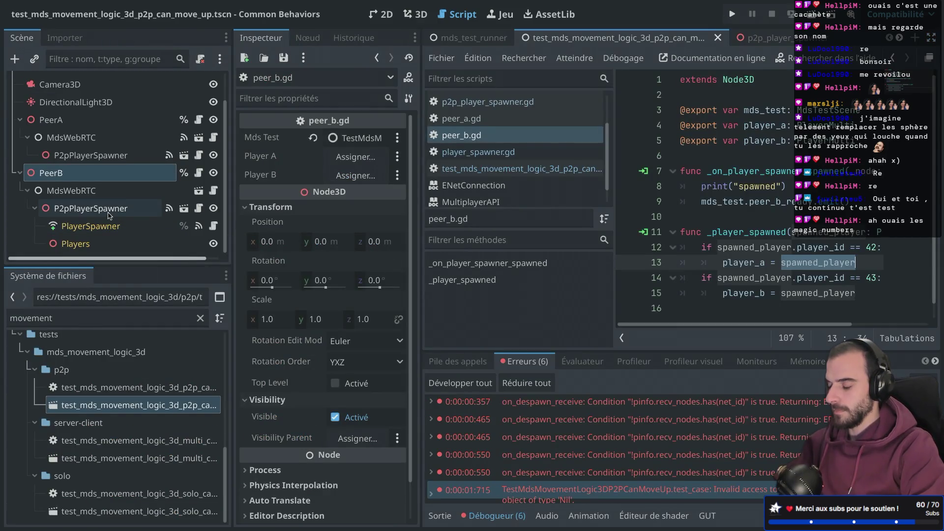
Follow P2pPlayerSpawner's signal connection to the _player_spawned function.
{"action": "left_click", "coordinate": [109, 215]}
{"action": "left_click", "coordinate": [101, 228]}
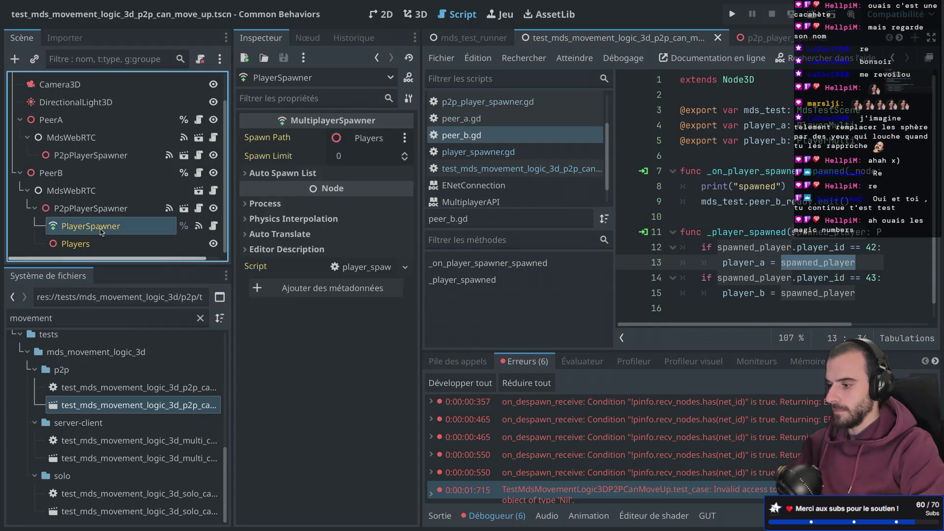
{"action": "left_click", "coordinate": [110, 212]}
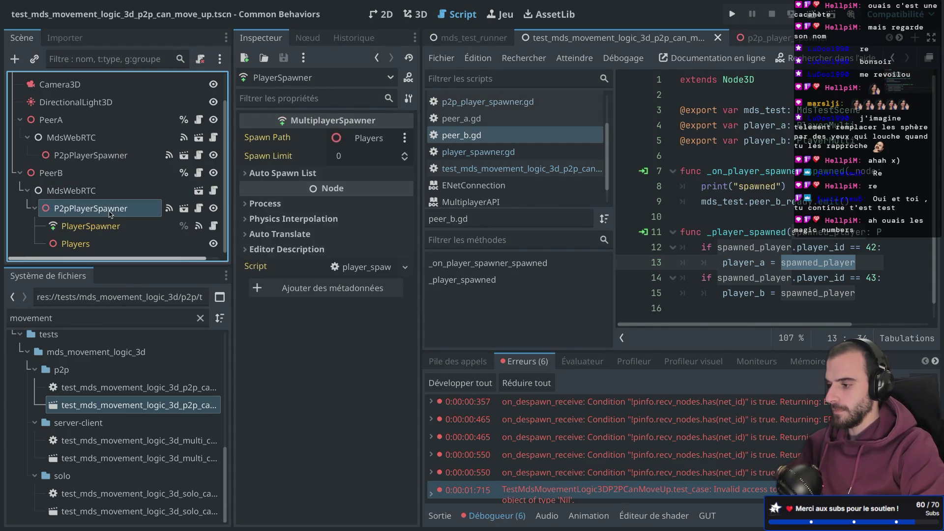
{"action": "left_click", "coordinate": [308, 38]}
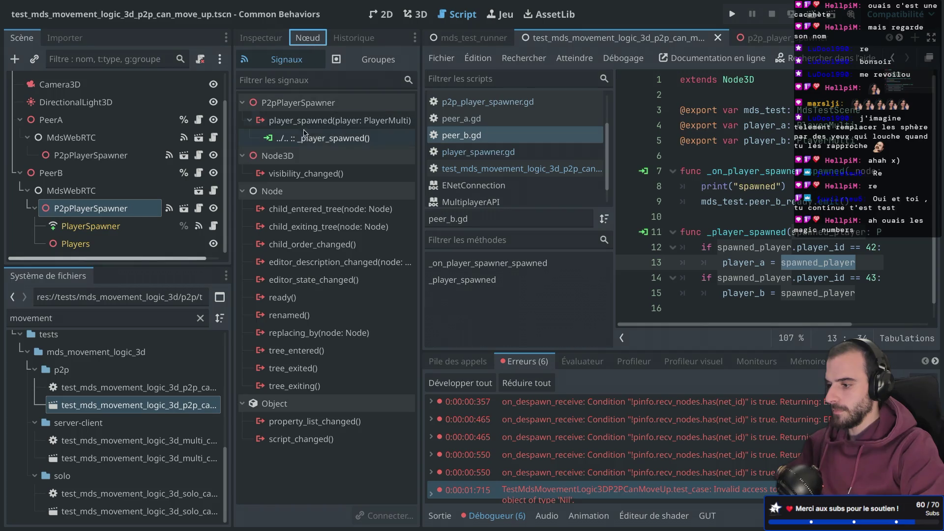
{"action": "double_click", "coordinate": [324, 139]}
{"action": "key", "text": "ctrl+shift+F11"}
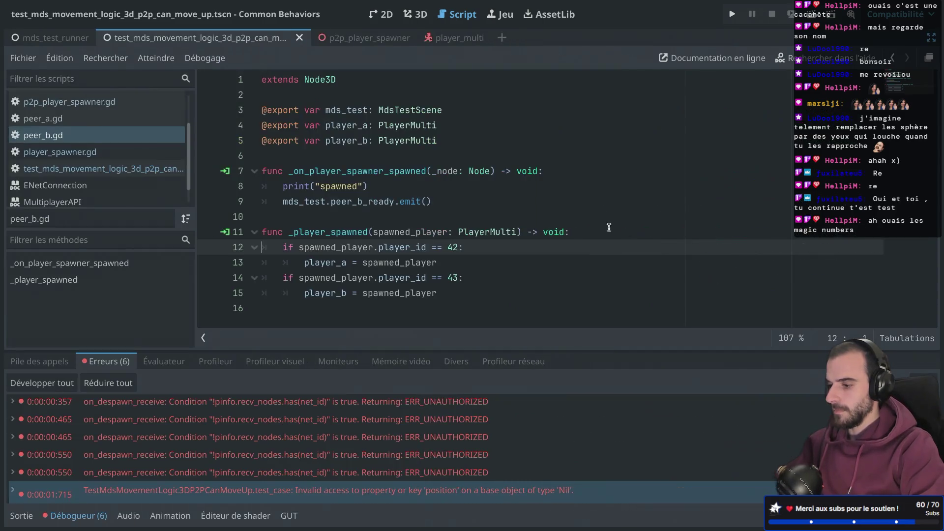
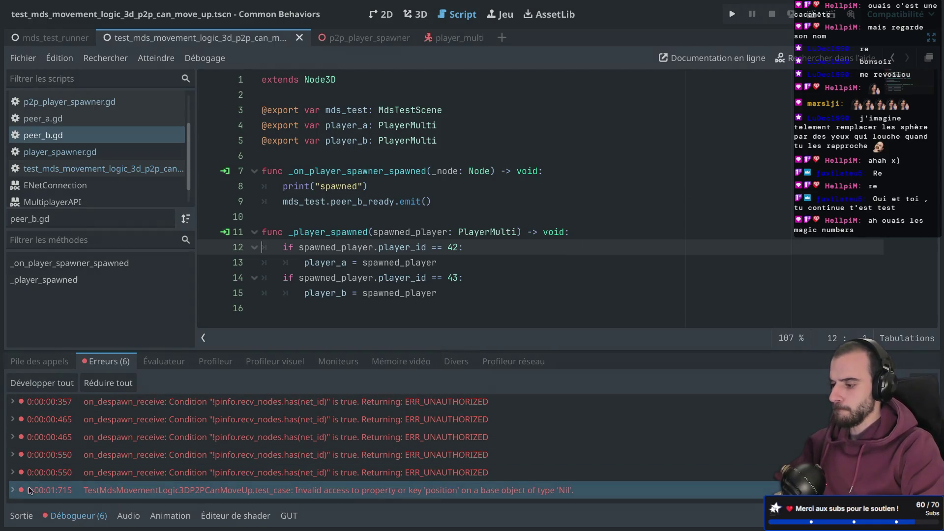
Declare var spawned_count = 0 below the player_b export and open a line in the spawned handler.
{"action": "left_click", "coordinate": [18, 516]}
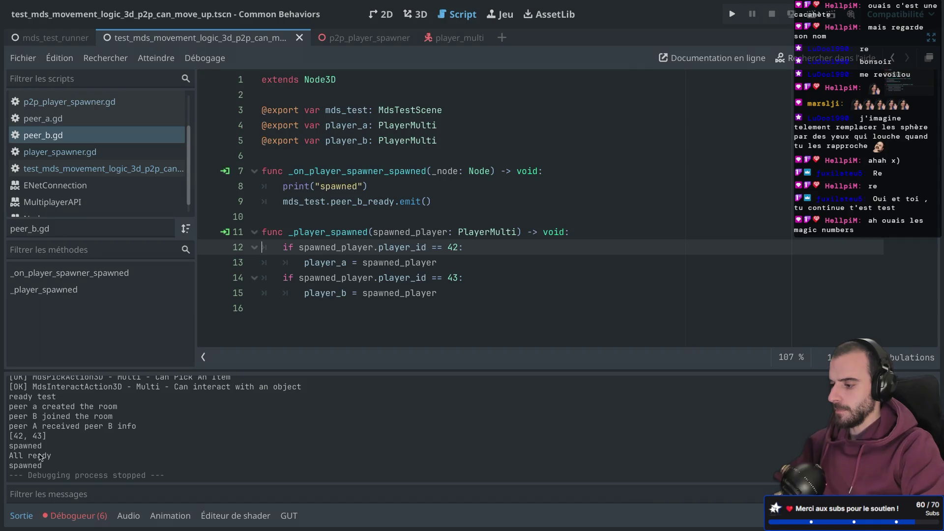
{"action": "mouse_move", "coordinate": [13, 457]}
{"action": "left_mouse_down"}
{"action": "mouse_move", "coordinate": [52, 453]}
{"action": "mouse_move", "coordinate": [7, 458]}
{"action": "mouse_move", "coordinate": [22, 467]}
{"action": "mouse_move", "coordinate": [3, 469]}
{"action": "left_mouse_up"}
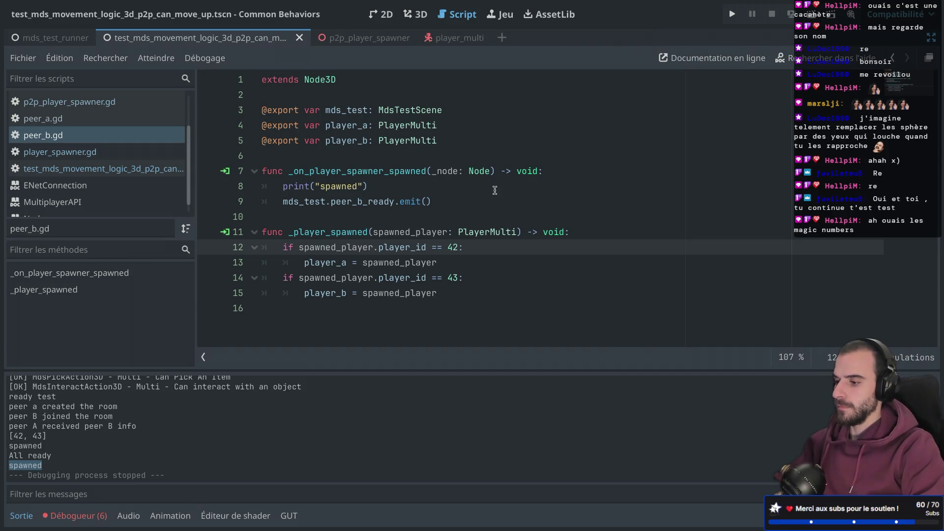
{"action": "left_click", "coordinate": [463, 143]}
{"action": "key", "text": "Return"}
{"action": "key", "text": "Return"}
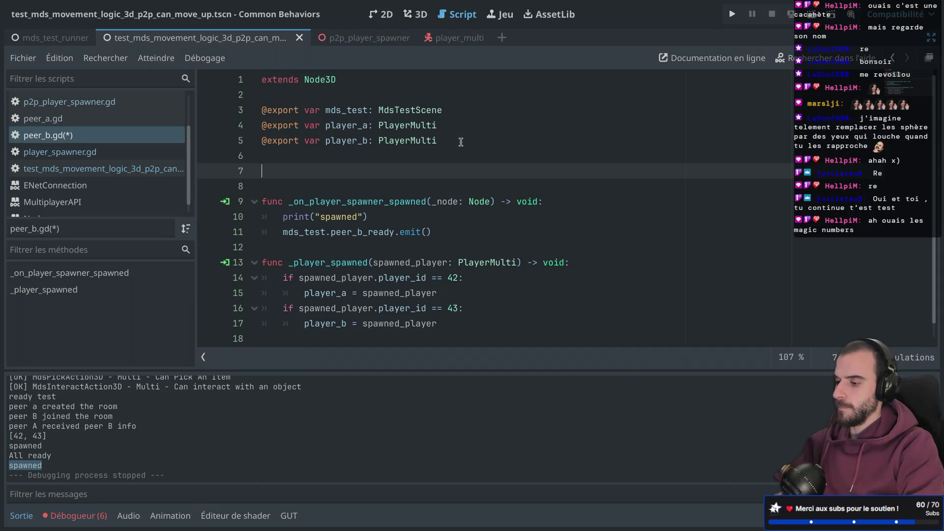
{"action": "type", "text": "var spawned"}
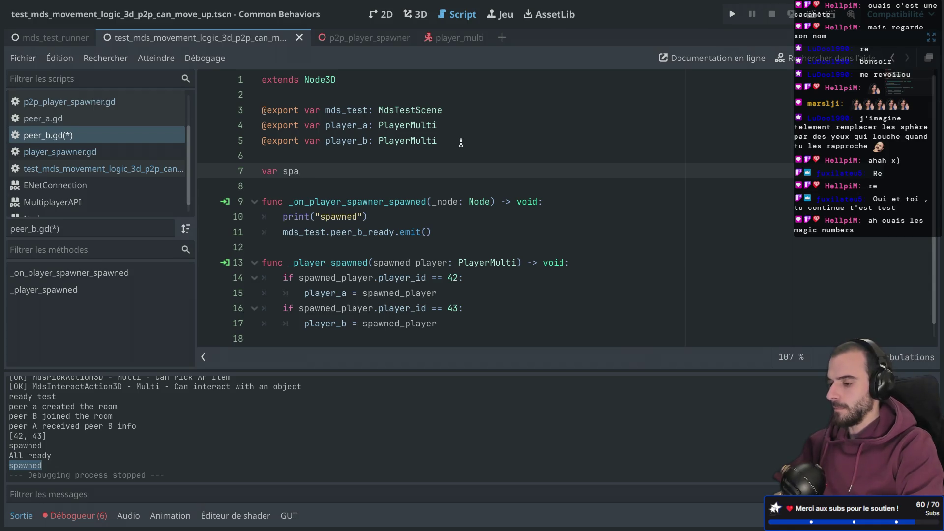
{"action": "type", "text": "_count = "}
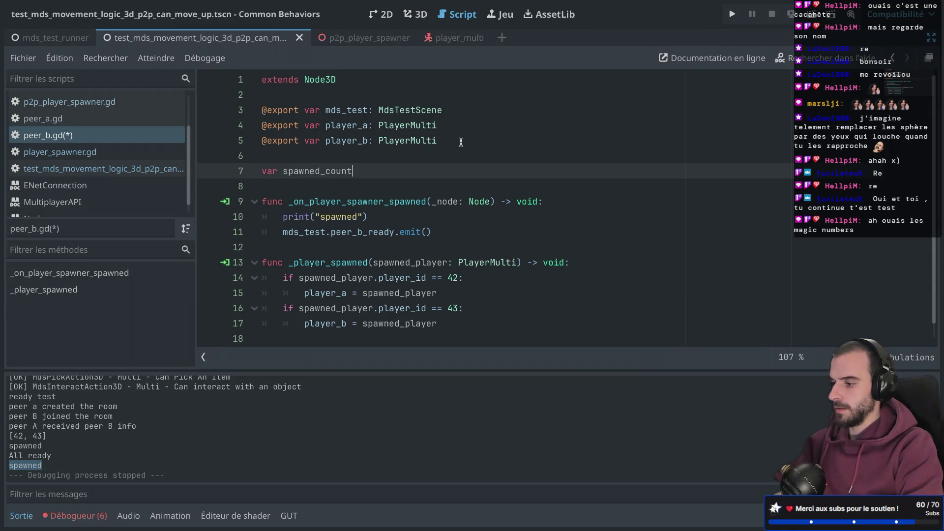
{"action": "type", "text": "0"}
{"action": "left_click", "coordinate": [577, 201]}
{"action": "key", "text": "Return"}
{"action": "type", "text": "+"}
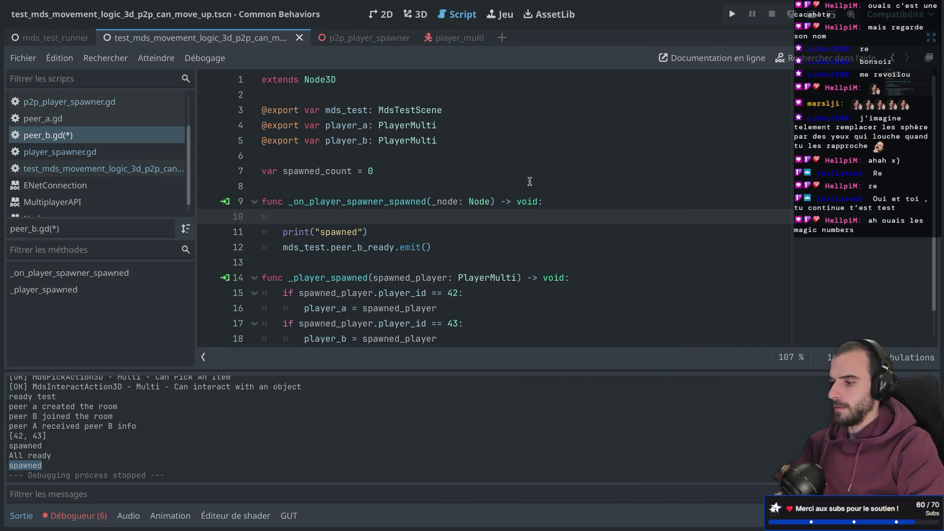
{"action": "left_click", "coordinate": [488, 141]}
{"action": "key", "text": "shift+Up"}
{"action": "key", "text": "ctrl+shift+d"}
{"action": "double_click", "coordinate": [359, 156]}
{"action": "type", "text": "expected_player_count"}
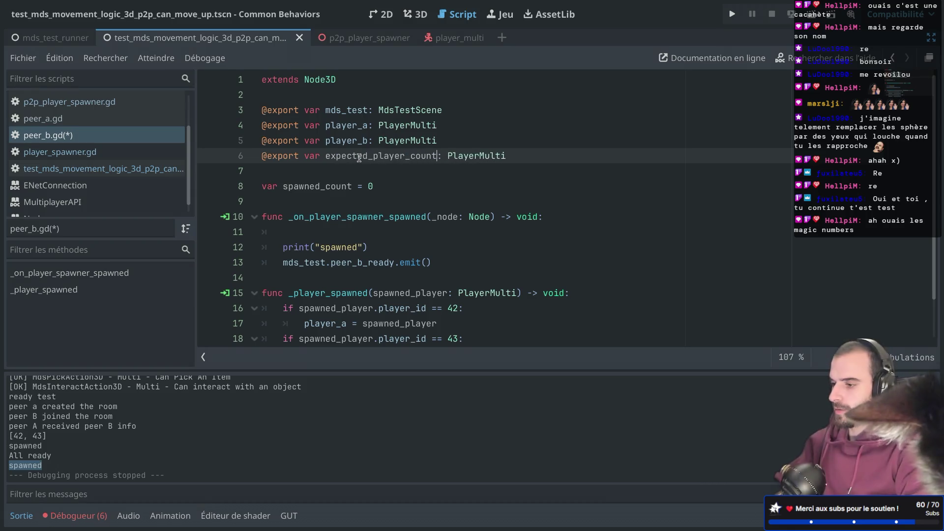
{"action": "double_click", "coordinate": [455, 157]}
{"action": "type", "text": "int = 2"}
{"action": "key", "text": "Up"}
{"action": "key", "text": "ctrl+s"}
Add spawned_count += 1 in _on_player_spawner_spawned and delete print("spawned").
{"action": "left_click", "coordinate": [371, 235]}
{"action": "type", "text": "spawned_count"}
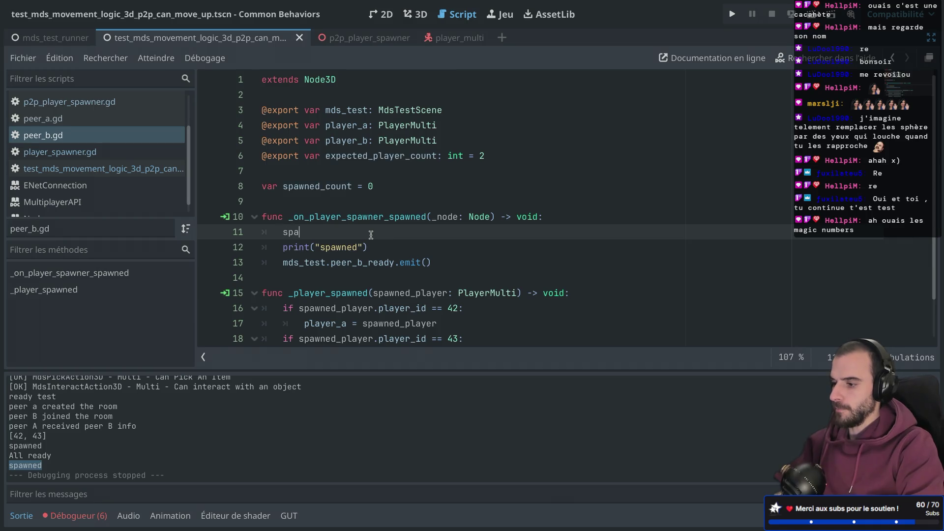
{"action": "type", "text": " += 1"}
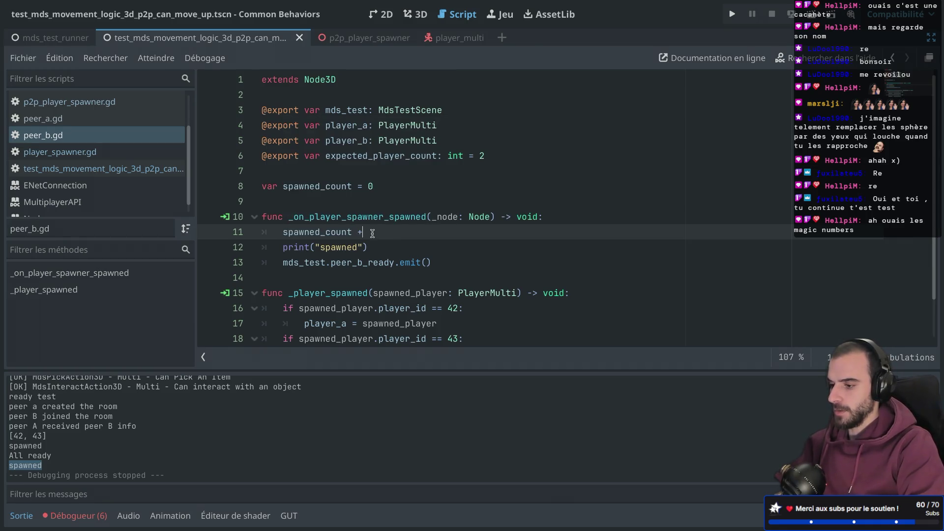
{"action": "left_click_drag", "start_coordinate": [373, 251], "coordinate": [387, 233]}
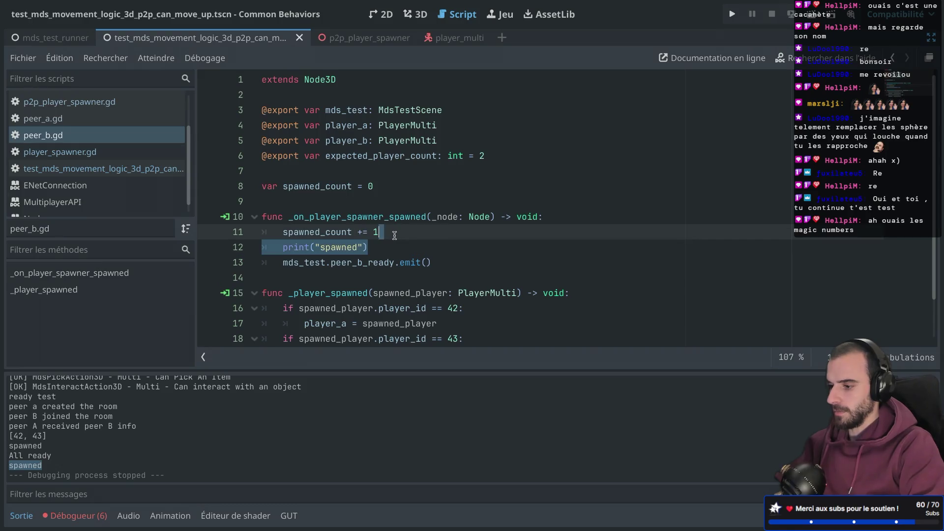
{"action": "key", "text": "BackSpace"}
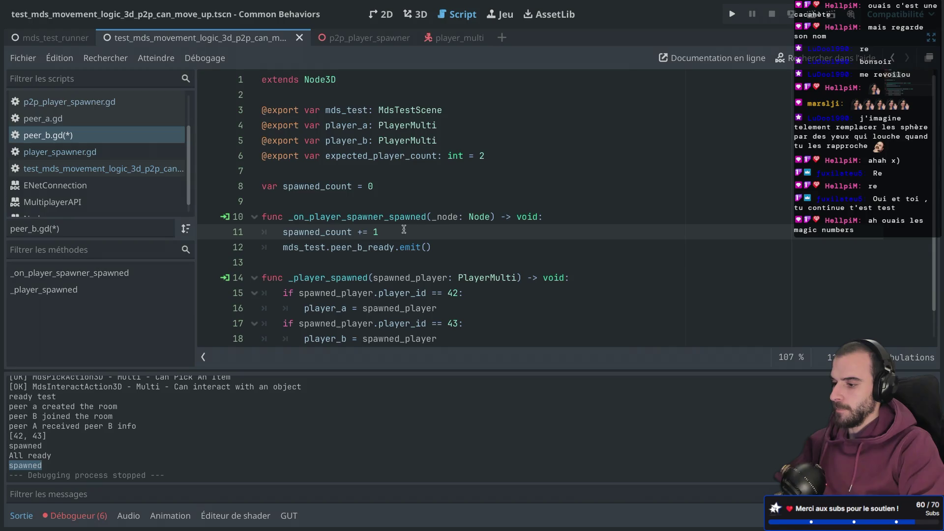
{"action": "scroll", "coordinate": [405, 226], "scroll_direction": "down", "scroll_amount": 1}
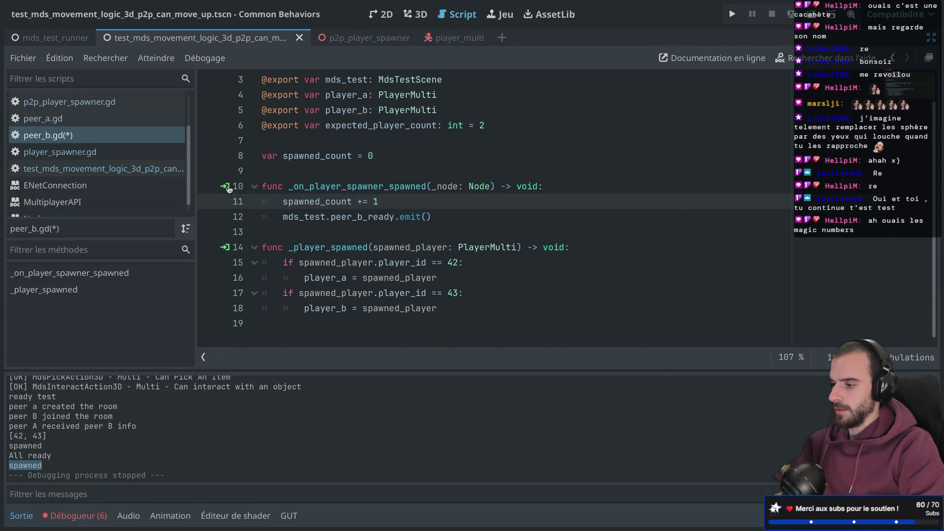
Check the signal connections of _on_player_spawner_spawned and _player_spawned.
{"action": "left_click", "coordinate": [226, 186]}
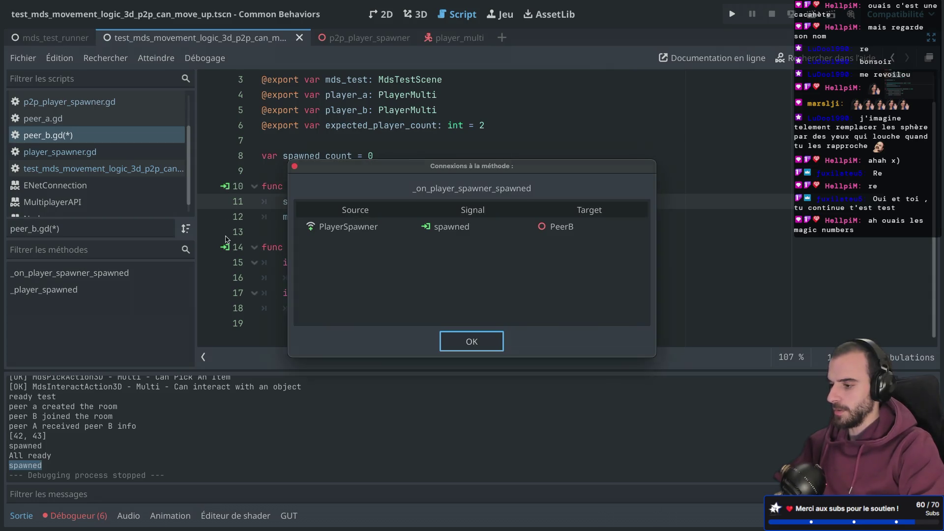
{"action": "left_click", "coordinate": [448, 340]}
{"action": "left_click", "coordinate": [227, 248]}
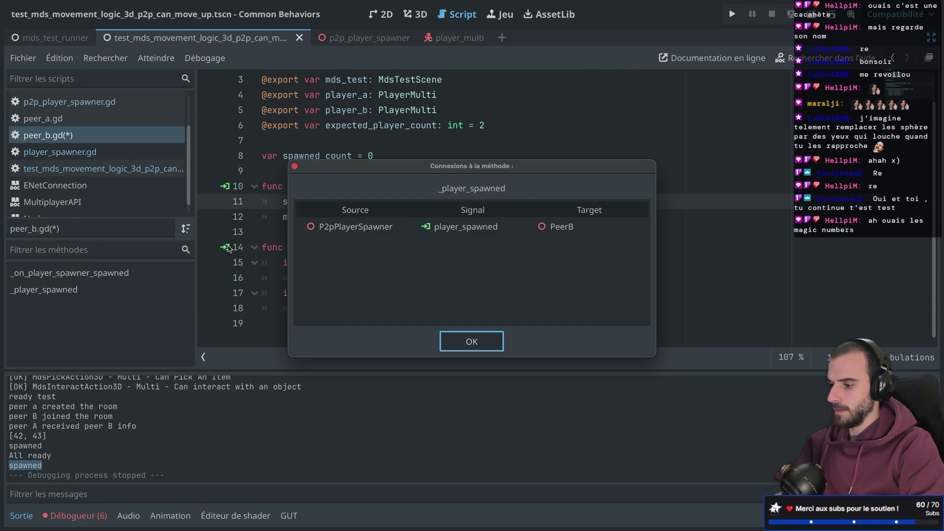
{"action": "left_click", "coordinate": [293, 167]}
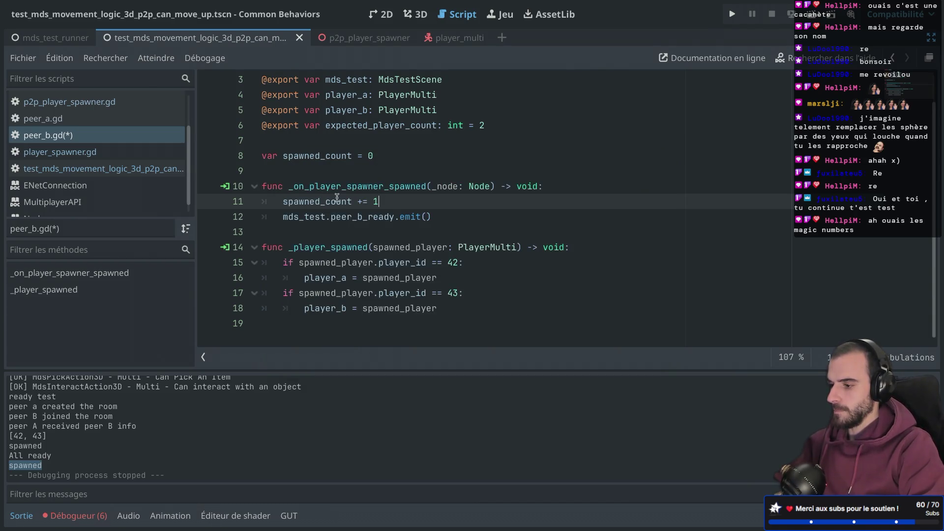
Wrap the peer_b_ready emit in 'if spawned_count == expected_player_count:' and save peer_b.gd.
{"action": "mouse_move", "coordinate": [382, 211]}
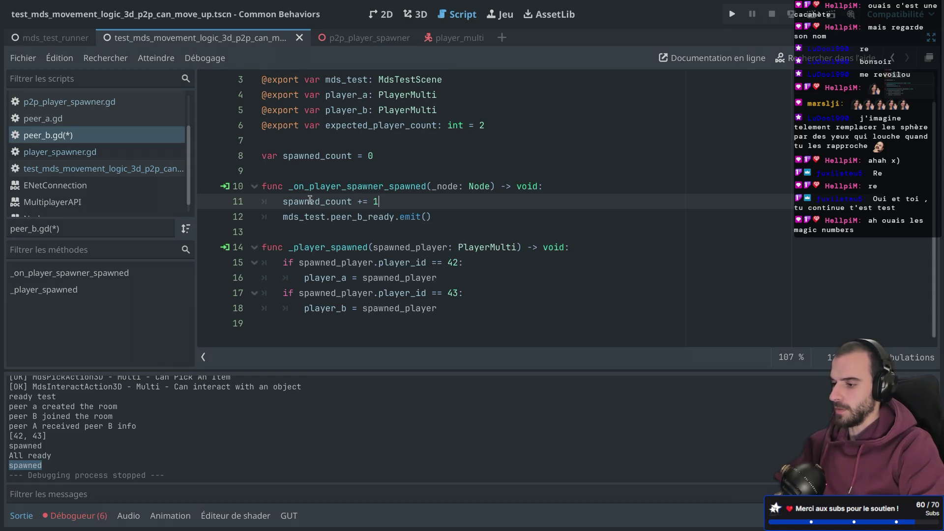
{"action": "left_click", "coordinate": [426, 203]}
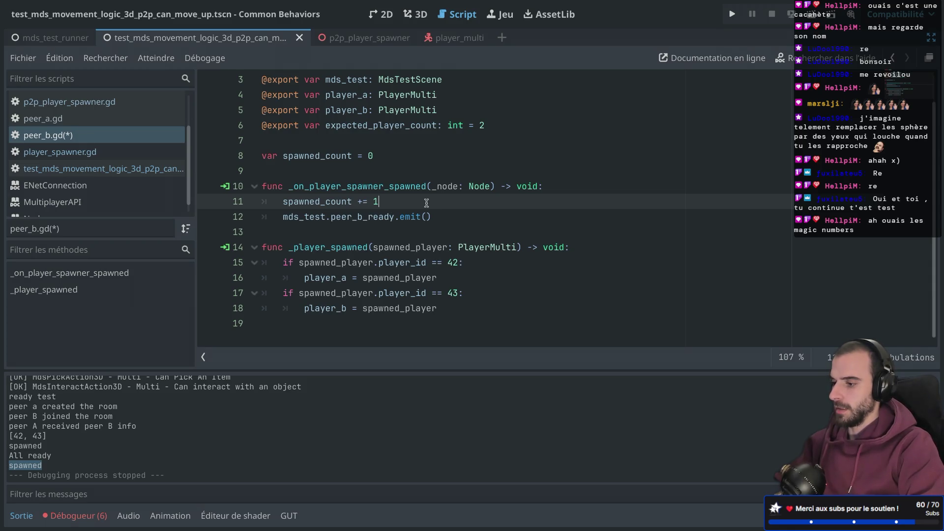
{"action": "key", "text": "Return"}
{"action": "type", "text": "if spa"}
{"action": "key", "text": "Return"}
{"action": "type", "text": "e"}
{"action": "key", "text": "Return"}
{"action": "type", "text": ":"}
{"action": "key", "text": "Down"}
{"action": "key", "text": "Home"}
{"action": "key", "text": "Tab"}
{"action": "key", "text": "ctrl+s"}
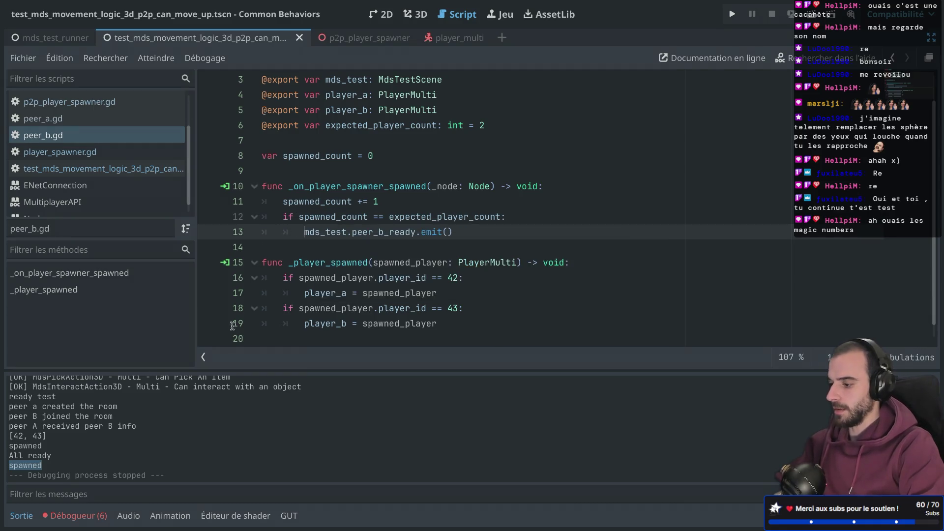
{"action": "double_click", "coordinate": [16, 456]}
{"action": "left_click_drag", "start_coordinate": [28, 459], "coordinate": [66, 459]}
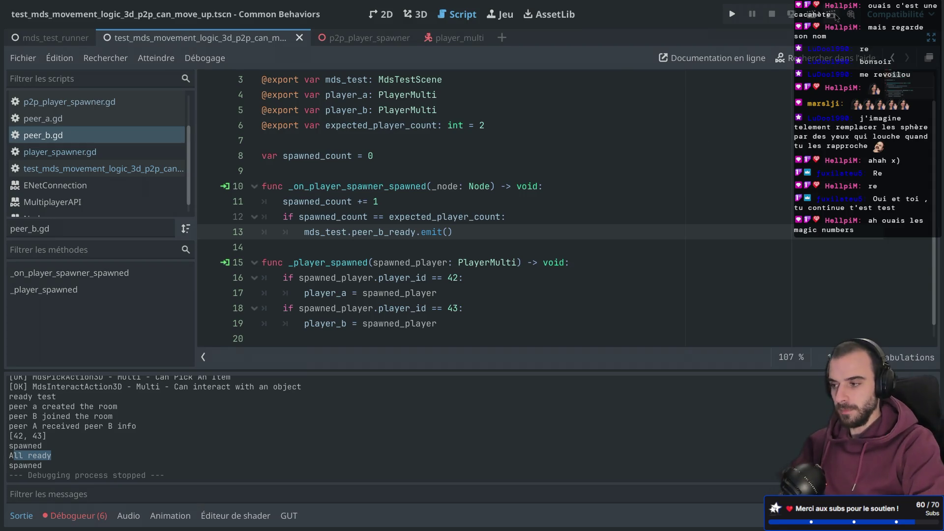
Run the game from the movement test scene, then from mds_test_runner, stopping each run.
{"action": "left_click", "coordinate": [54, 39]}
{"action": "left_click", "coordinate": [109, 40]}
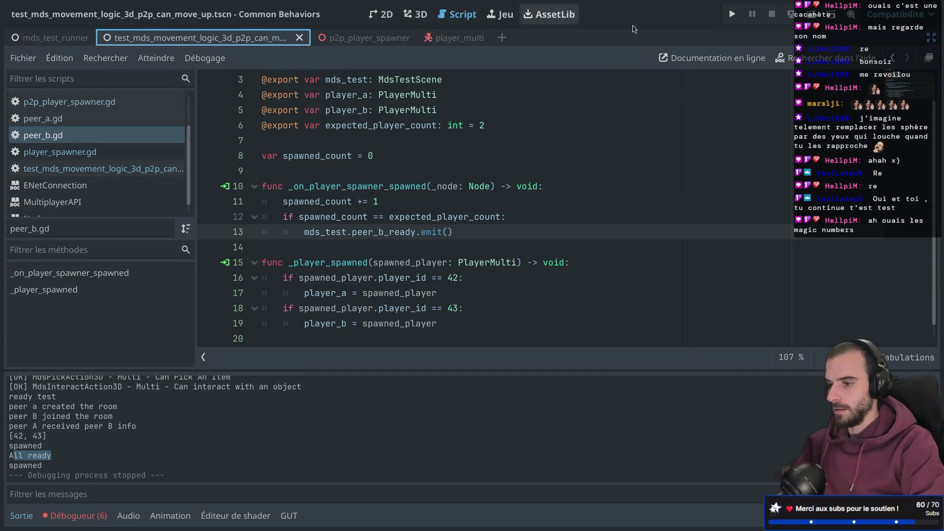
{"action": "left_click", "coordinate": [815, 16]}
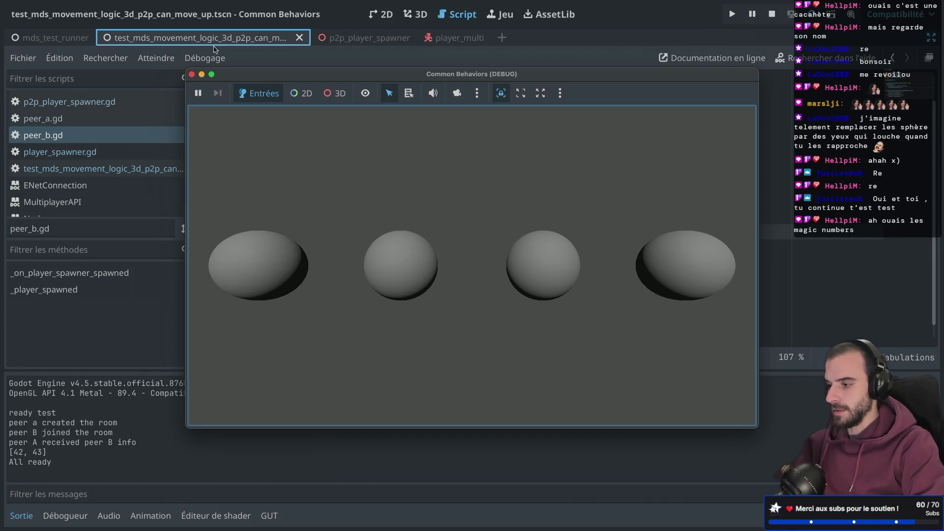
{"action": "left_click", "coordinate": [192, 74]}
{"action": "left_click", "coordinate": [87, 42]}
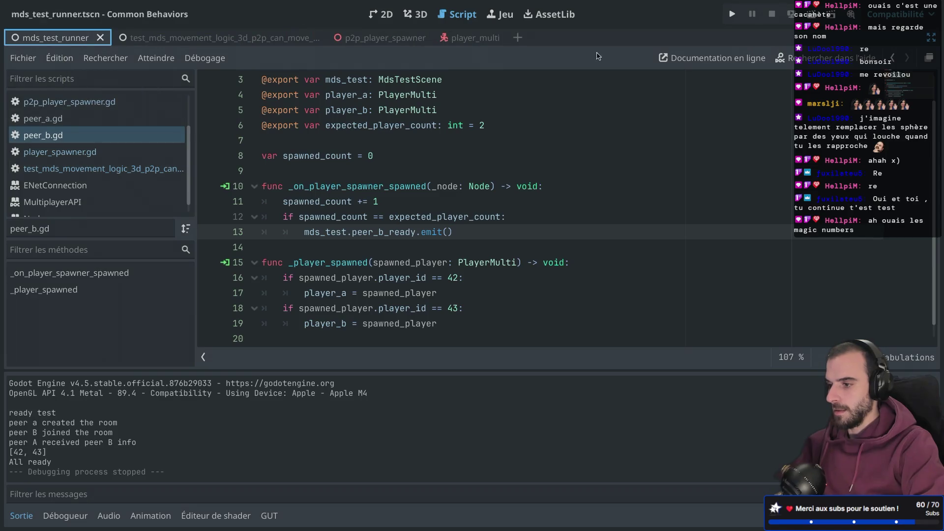
{"action": "left_click", "coordinate": [815, 16]}
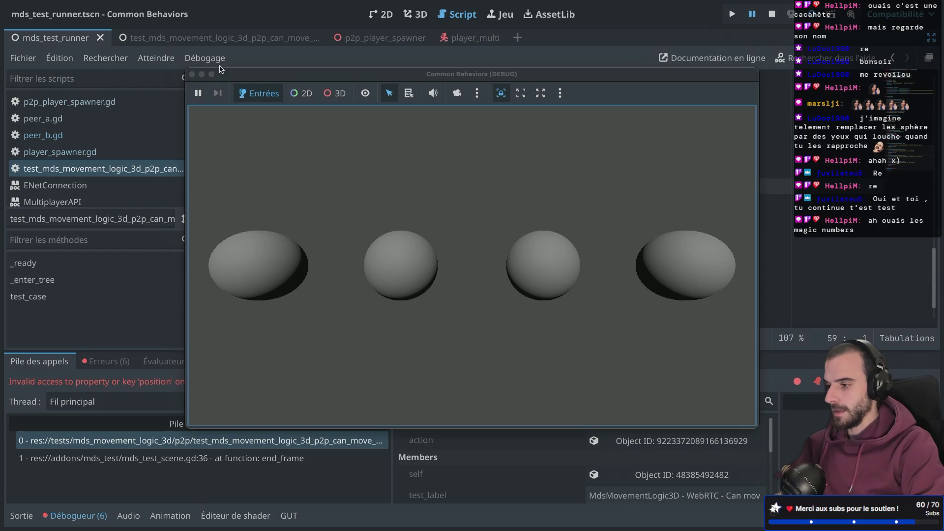
{"action": "left_click", "coordinate": [192, 74]}
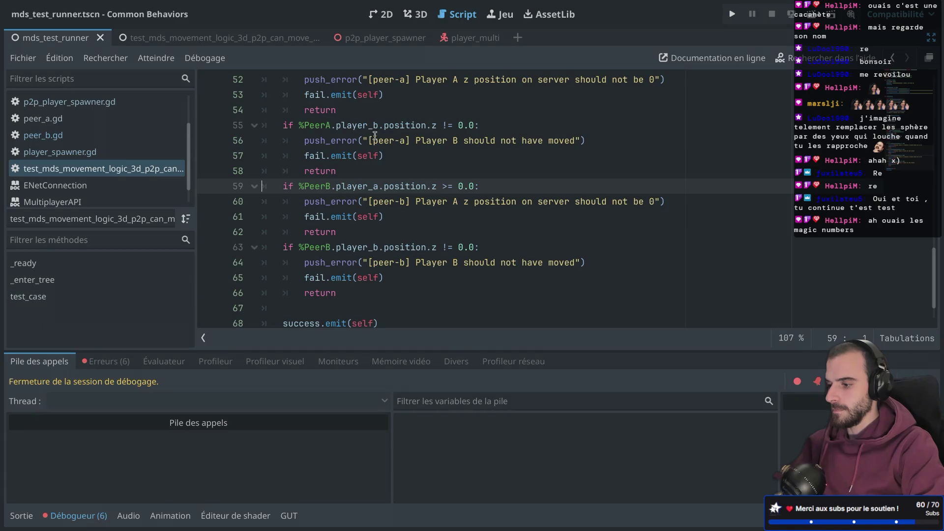
Inspect the PeerB node in the movement test scene, then show the debugger's error list.
{"action": "key", "text": "ctrl+shift+F11"}
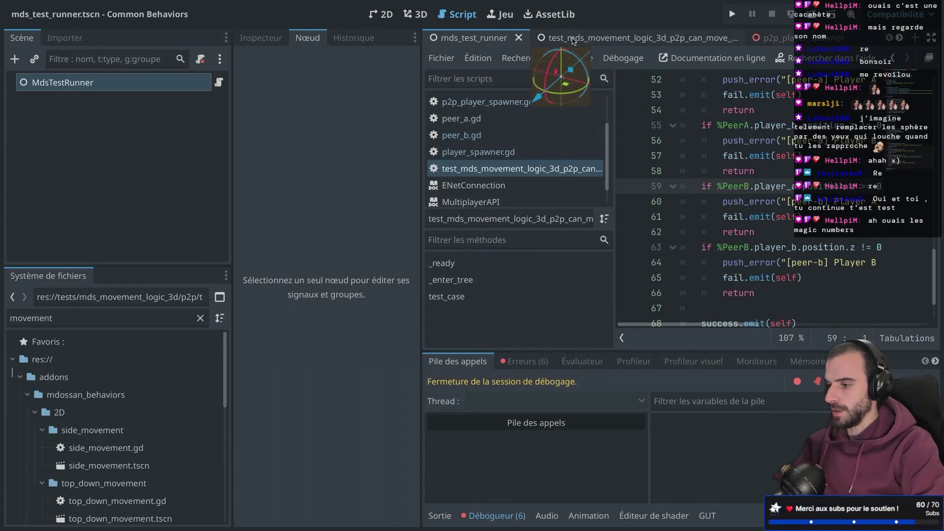
{"action": "left_click", "coordinate": [580, 38]}
{"action": "left_click", "coordinate": [80, 175]}
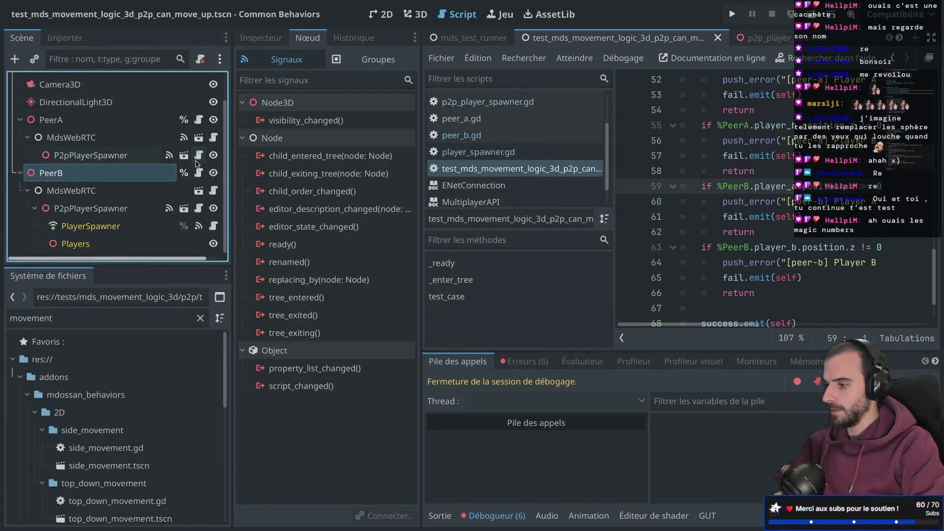
{"action": "left_click", "coordinate": [486, 41]}
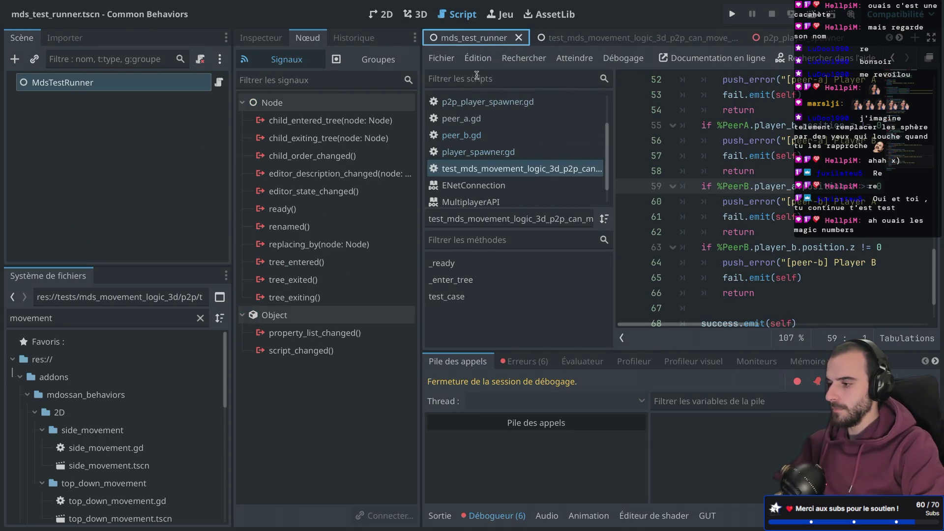
{"action": "left_click", "coordinate": [526, 362]}
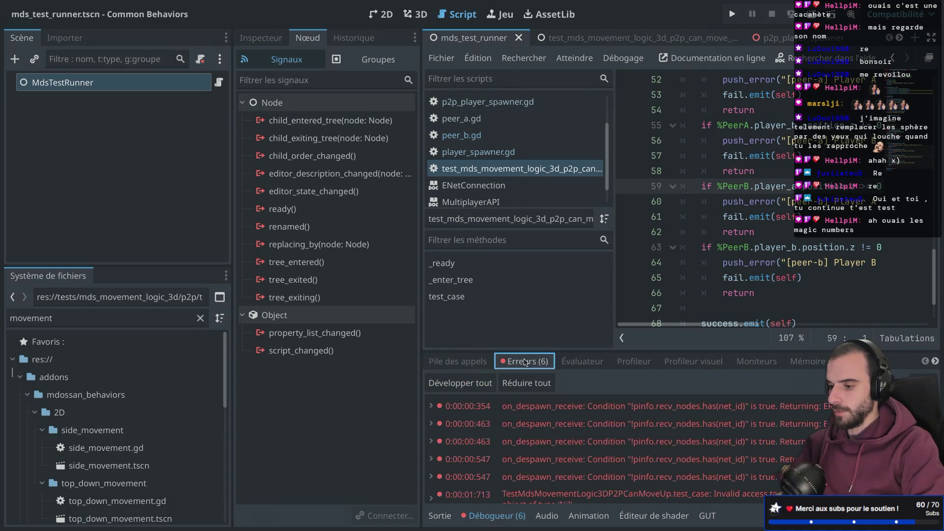
{"action": "key", "text": "ctrl+shift+F11"}
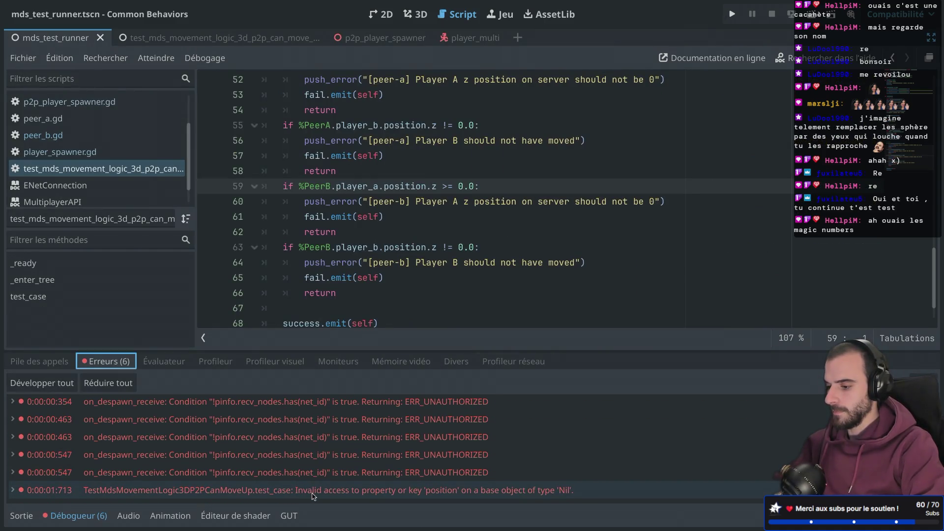
Review the output log and jump to the code behind the Nil 'position' error.
{"action": "left_click", "coordinate": [22, 515]}
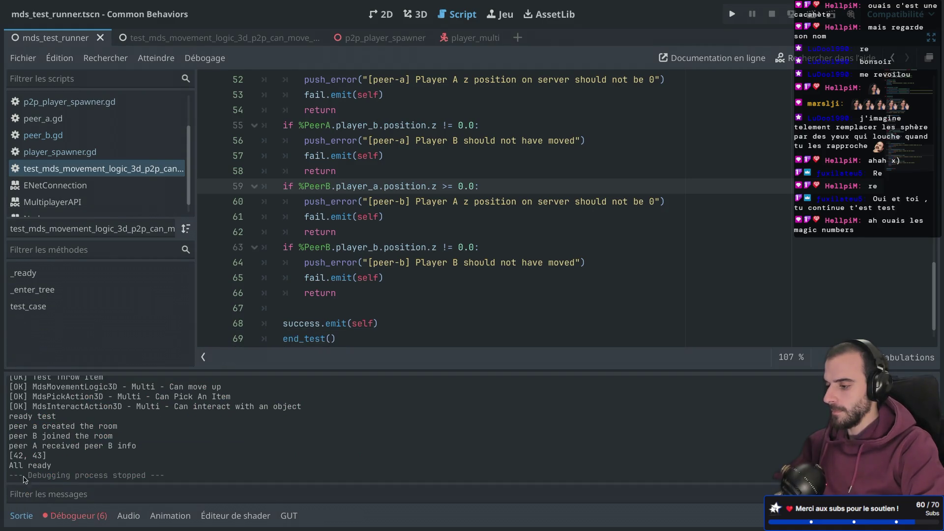
{"action": "scroll", "coordinate": [52, 465], "scroll_direction": "up", "scroll_amount": 2}
{"action": "scroll", "coordinate": [52, 466], "scroll_direction": "down", "scroll_amount": 2}
{"action": "scroll", "coordinate": [311, 271], "scroll_direction": "down", "scroll_amount": 2}
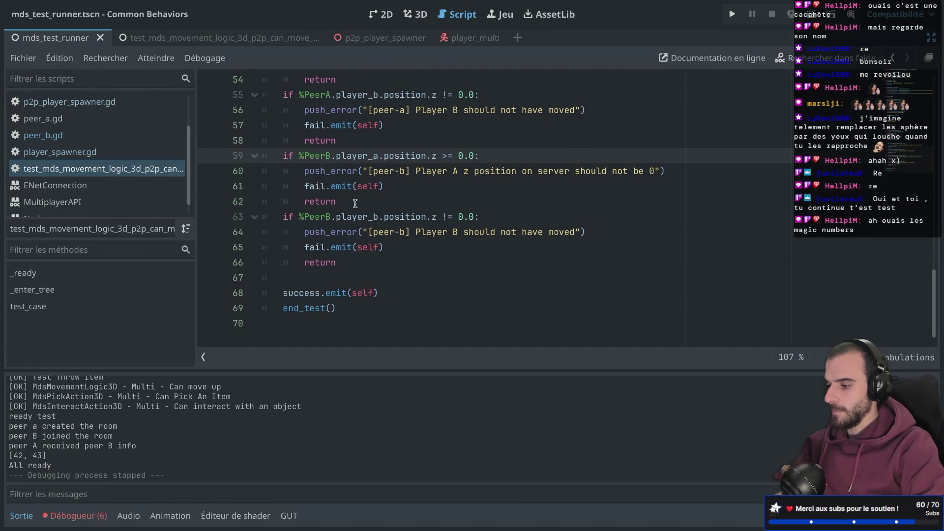
{"action": "scroll", "coordinate": [311, 271], "scroll_direction": "up", "scroll_amount": 4}
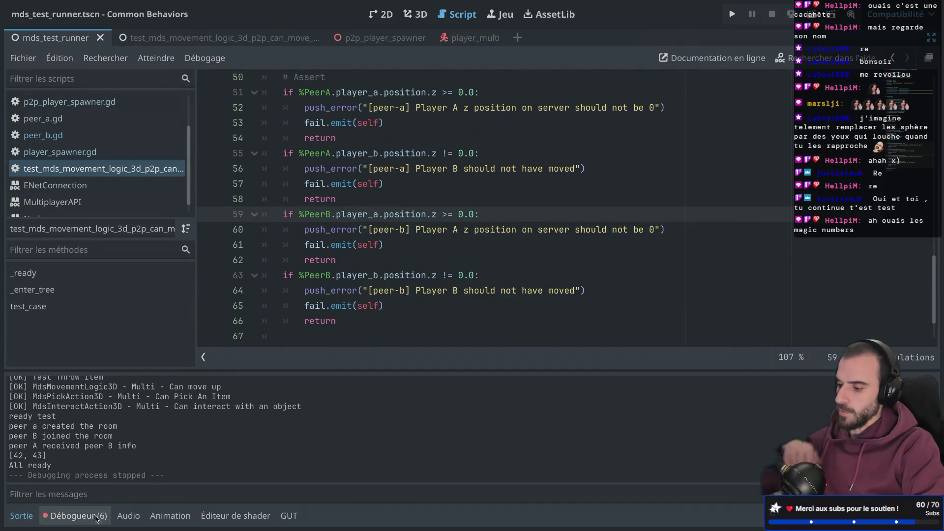
{"action": "left_click", "coordinate": [76, 516]}
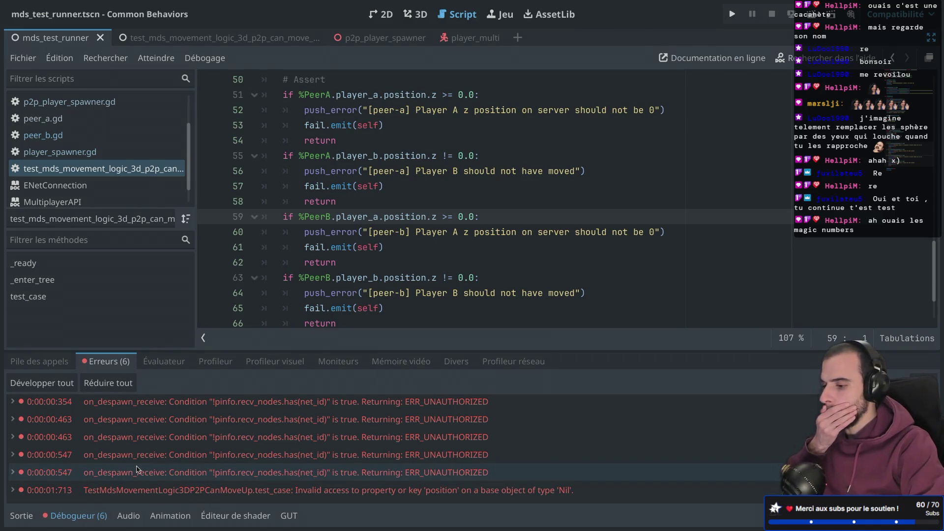
{"action": "left_click", "coordinate": [289, 490]}
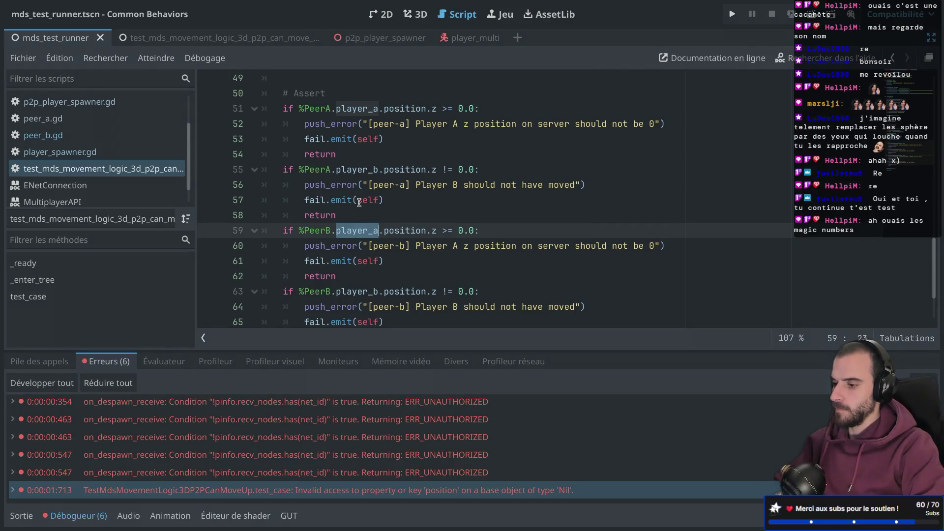
Compare how peer_a.gd and peer_b.gd use spawned_player.
{"action": "key", "text": "ctrl+shift+F11"}
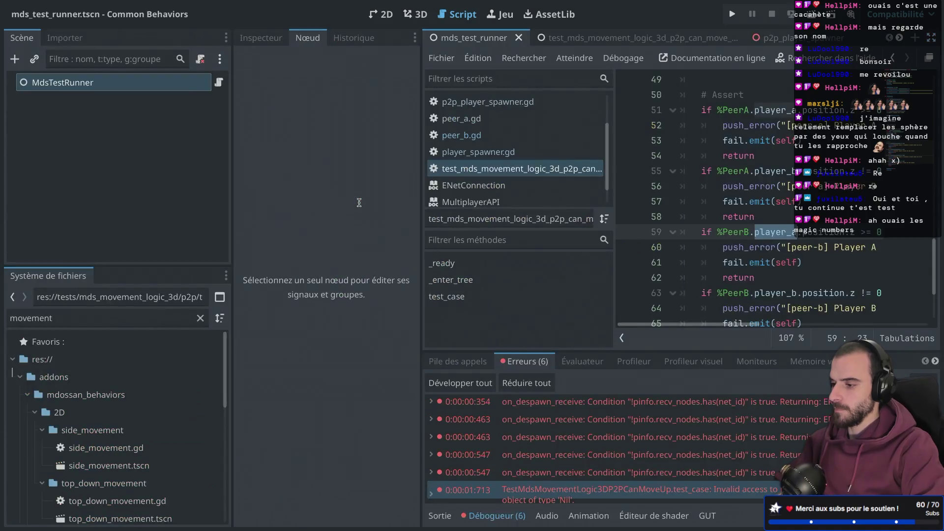
{"action": "left_click", "coordinate": [522, 118]}
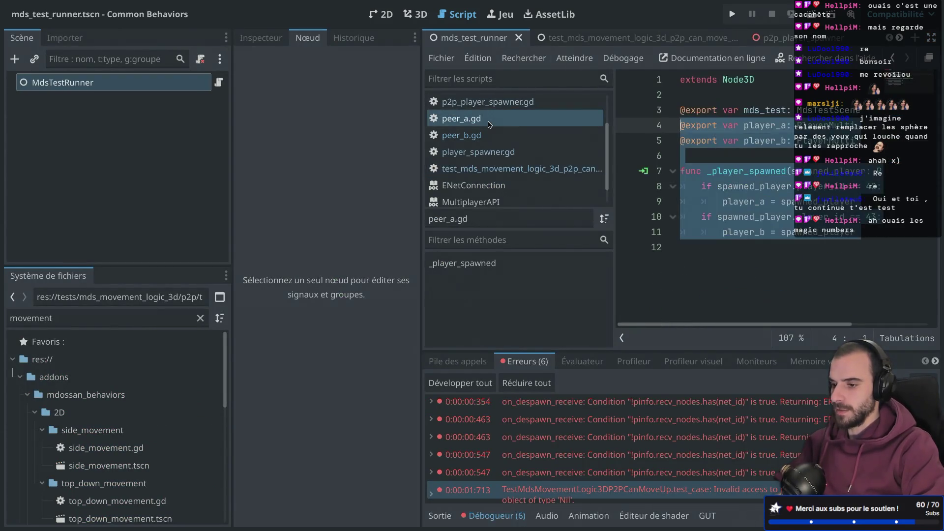
{"action": "key", "text": "ctrl+shift+F11"}
{"action": "left_click", "coordinate": [301, 158]}
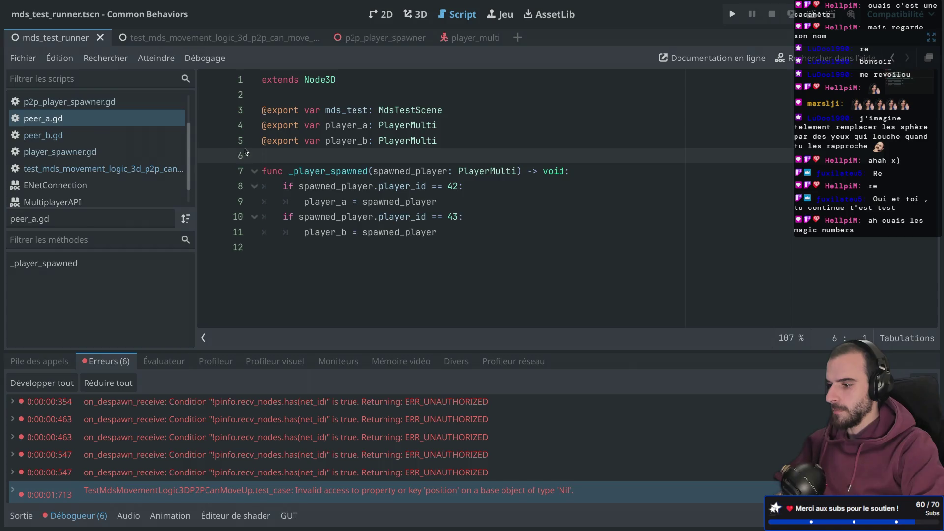
{"action": "double_click", "coordinate": [395, 167]}
{"action": "left_click", "coordinate": [71, 137]}
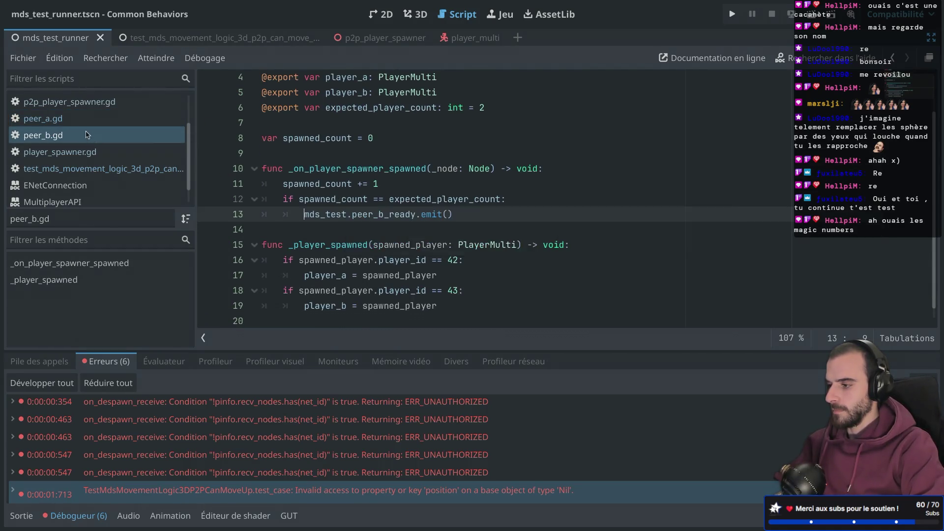
{"action": "left_click", "coordinate": [78, 119]}
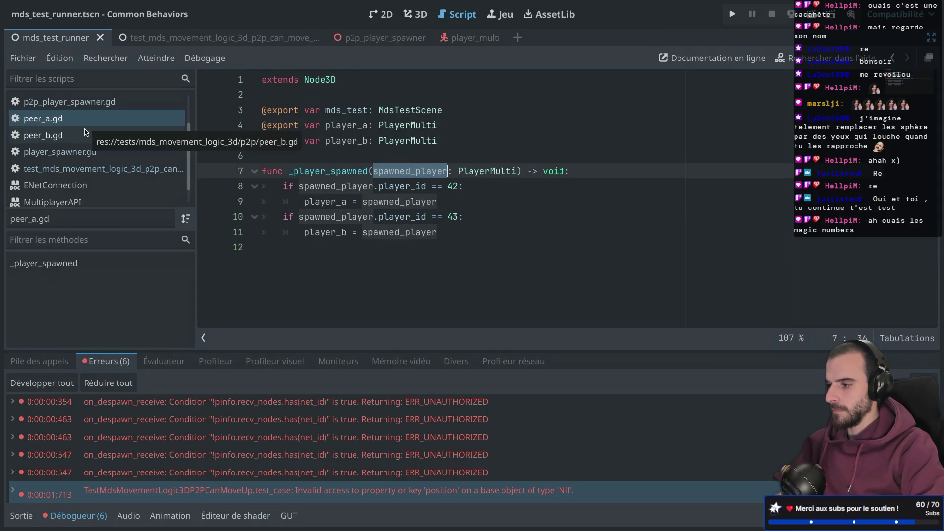
Check the PeerA/PeerB spawner signals and p2p_player_spawner.gd's player_spawned emit, then return to peer_b.gd.
{"action": "key", "text": "ctrl+shift+F11"}
{"action": "left_click", "coordinate": [566, 38]}
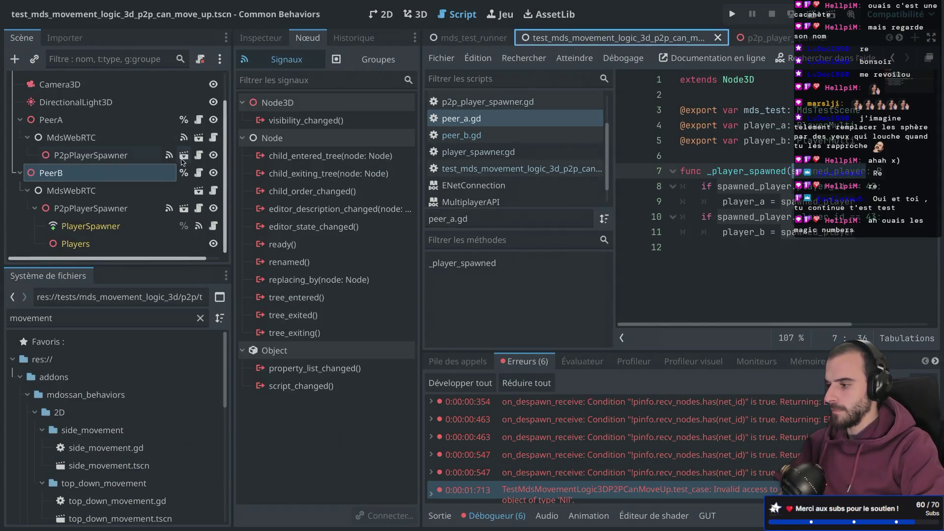
{"action": "left_click", "coordinate": [199, 173]}
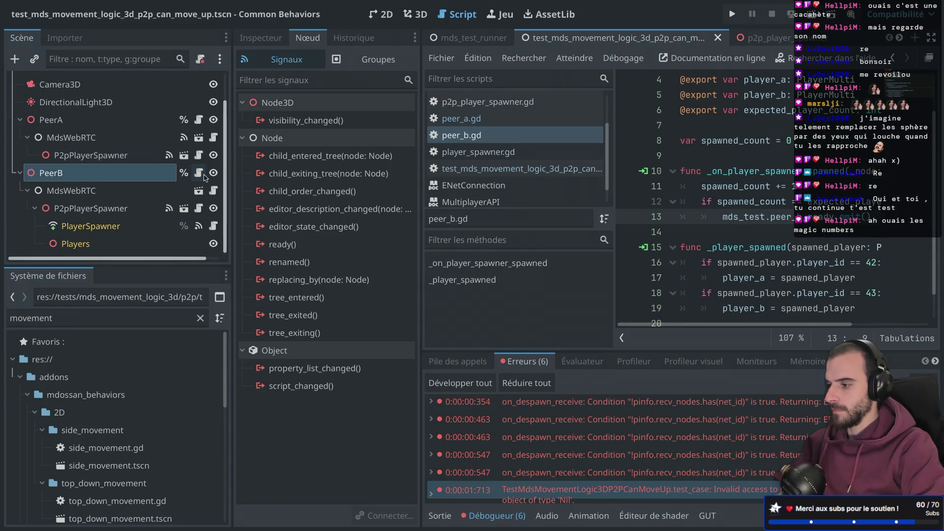
{"action": "left_click", "coordinate": [143, 208]}
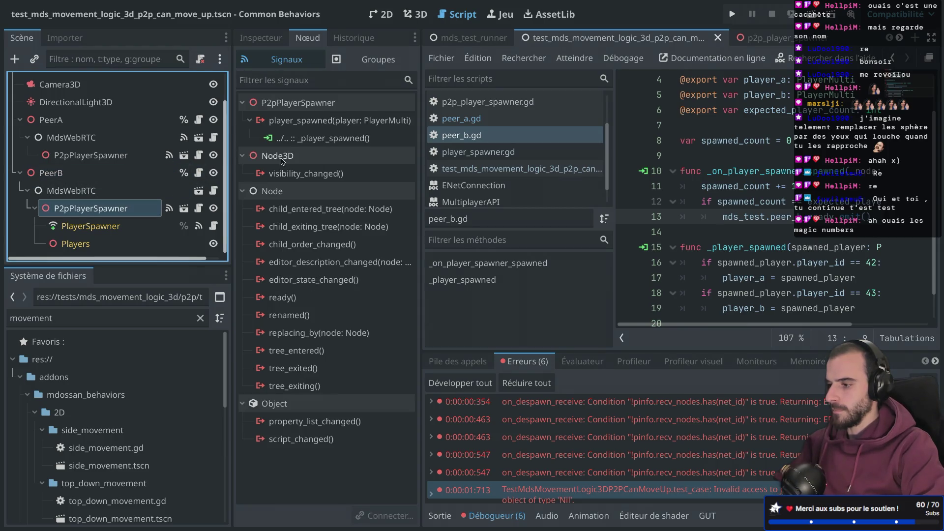
{"action": "left_click", "coordinate": [109, 156]}
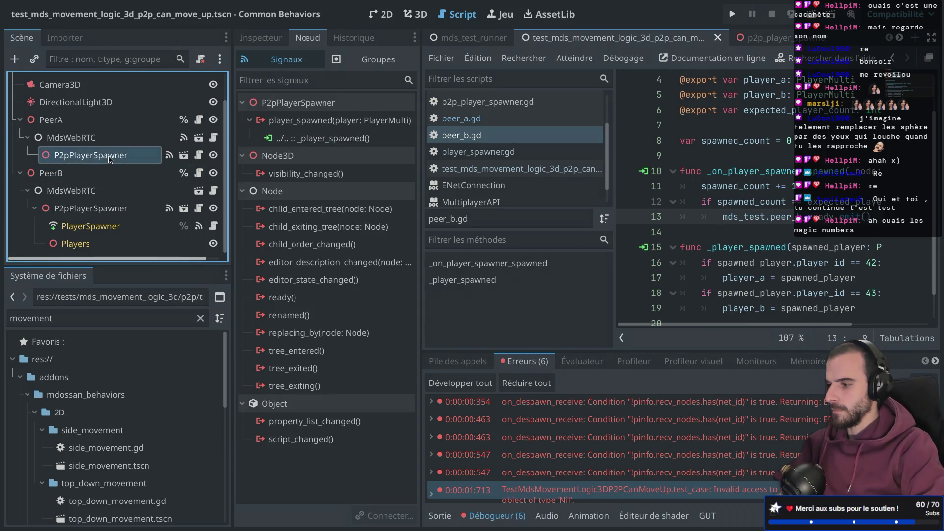
{"action": "left_click", "coordinate": [196, 122]}
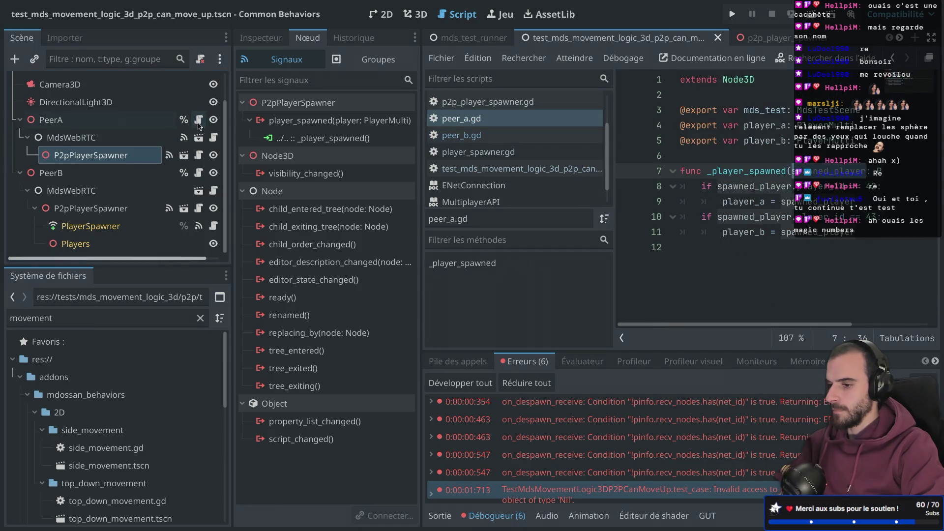
{"action": "left_click", "coordinate": [688, 151]}
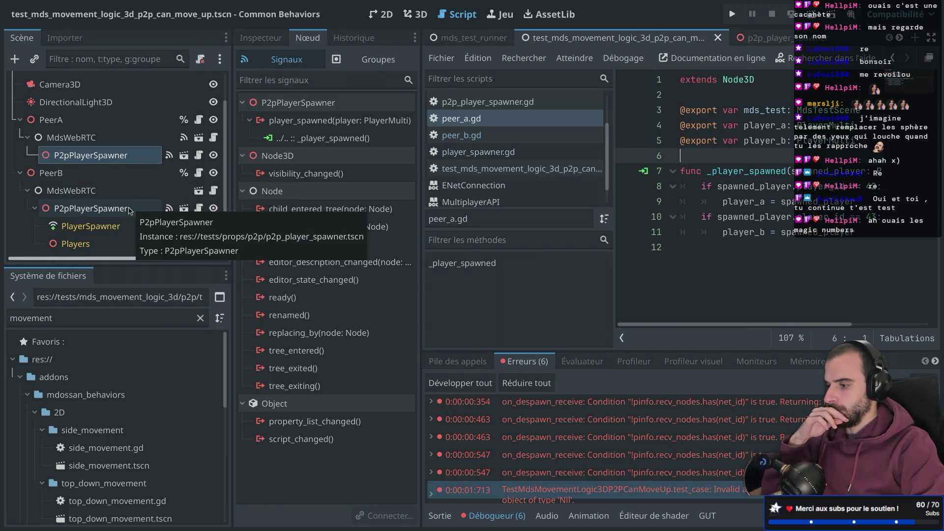
{"action": "left_click", "coordinate": [196, 210]}
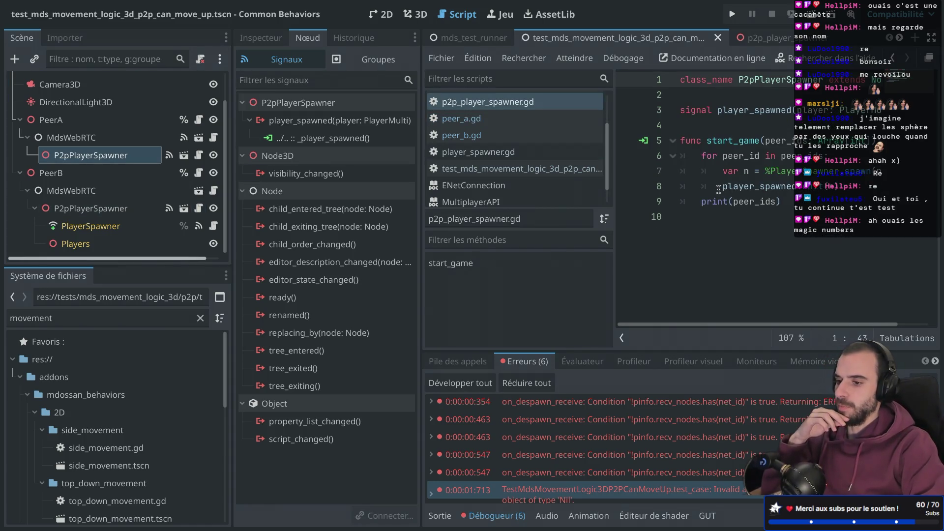
{"action": "left_click_drag", "start_coordinate": [721, 188], "coordinate": [836, 187]}
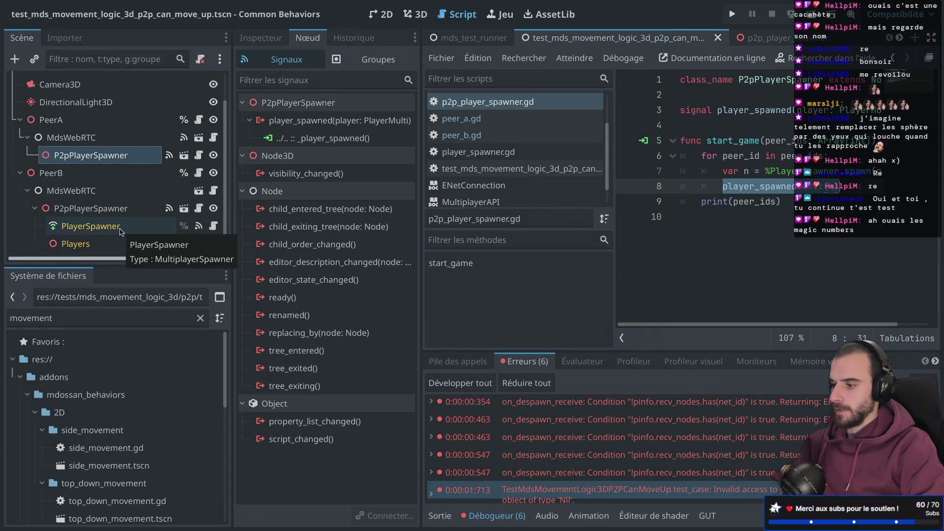
{"action": "left_click", "coordinate": [199, 173]}
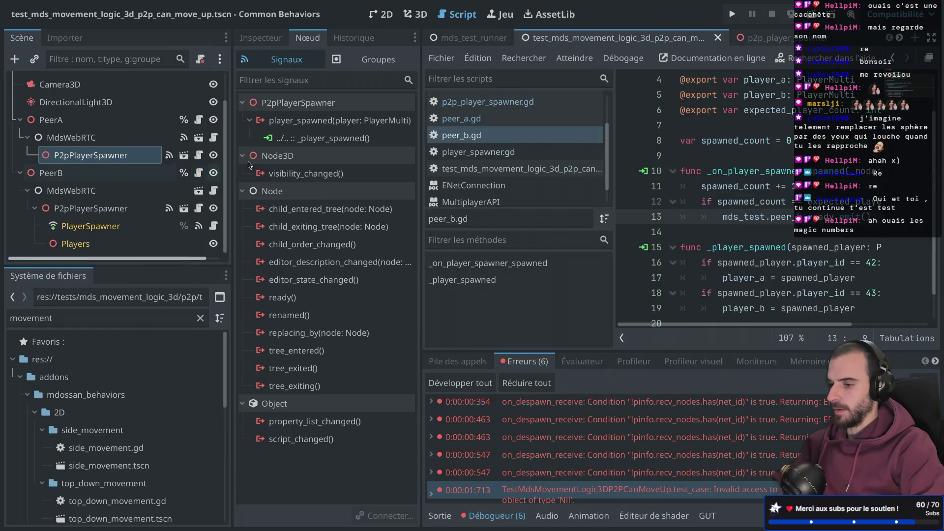
{"action": "key", "text": "ctrl+shift+F11"}
{"action": "scroll", "coordinate": [359, 239], "scroll_direction": "down", "scroll_amount": 1}
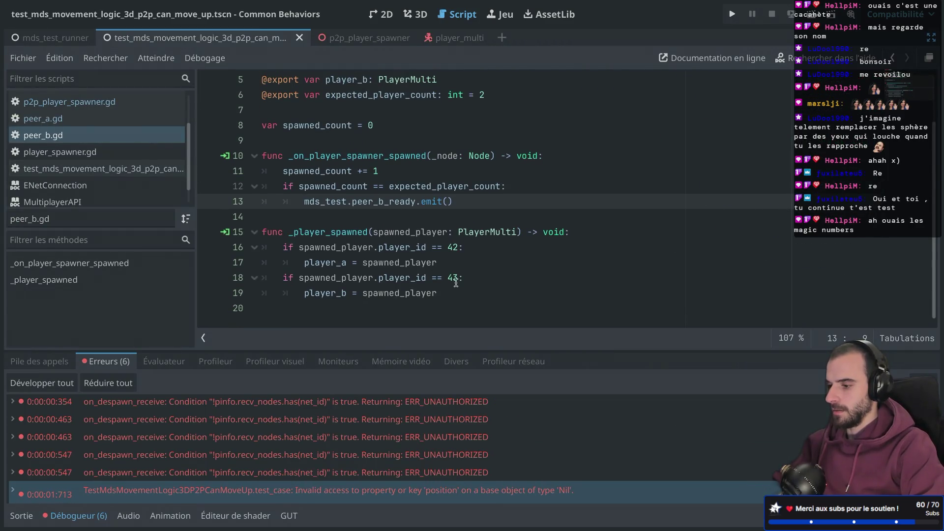
Move the player id 42/43 checks after spawned_count += 1, delete the empty _player_spawned stub, and save.
{"action": "mouse_move", "coordinate": [449, 291]}
{"action": "left_mouse_down"}
{"action": "mouse_move", "coordinate": [462, 278]}
{"action": "mouse_move", "coordinate": [609, 238]}
{"action": "left_mouse_up"}
{"action": "key", "text": "ctrl+c"}
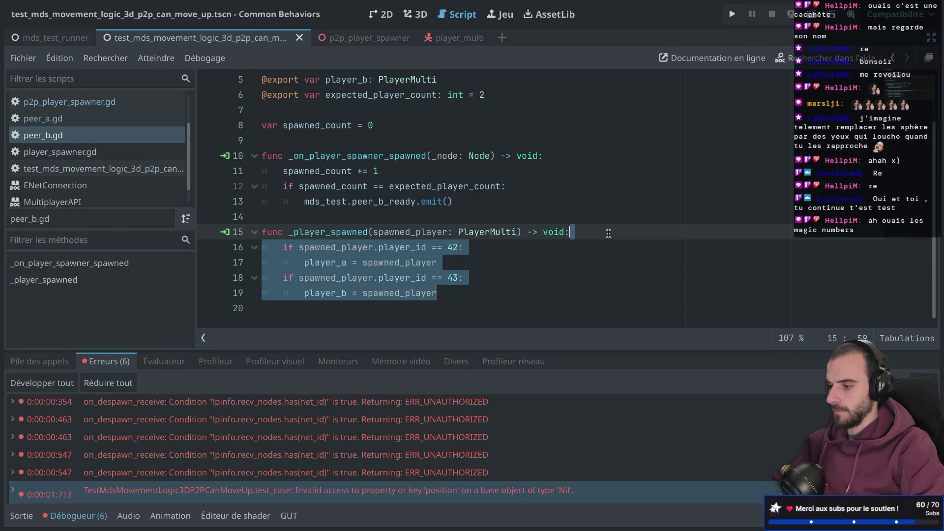
{"action": "key", "text": "Delete"}
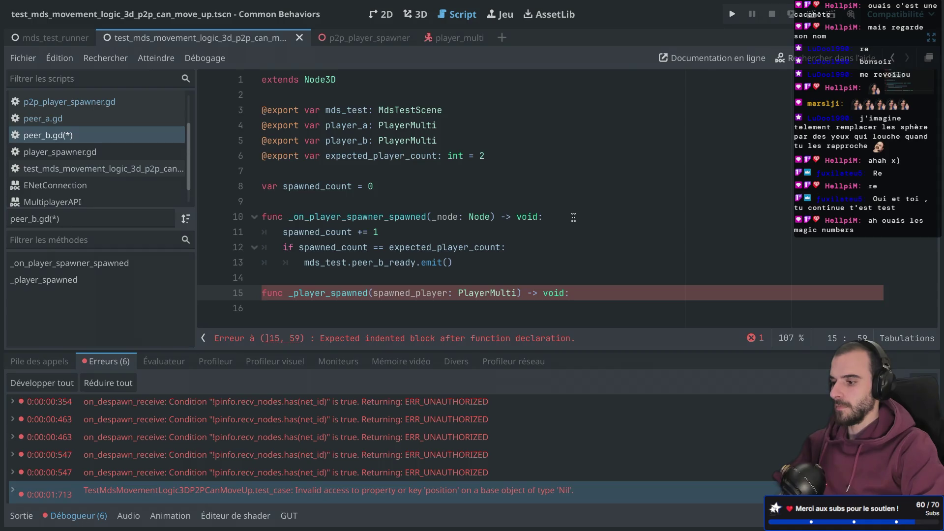
{"action": "left_click", "coordinate": [543, 235]}
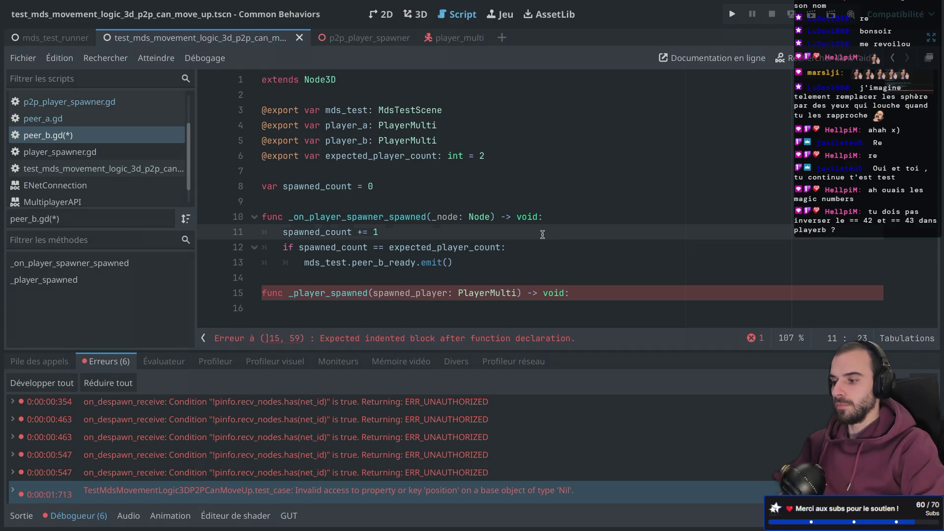
{"action": "key", "text": "ctrl+v"}
{"action": "left_click", "coordinate": [296, 251]}
{"action": "key", "text": "BackSpace"}
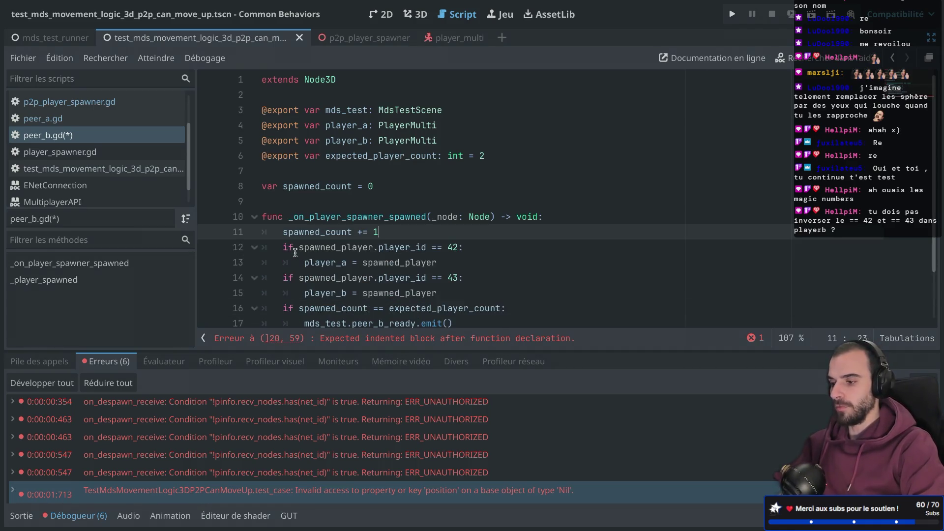
{"action": "scroll", "coordinate": [369, 263], "scroll_direction": "down", "scroll_amount": 2}
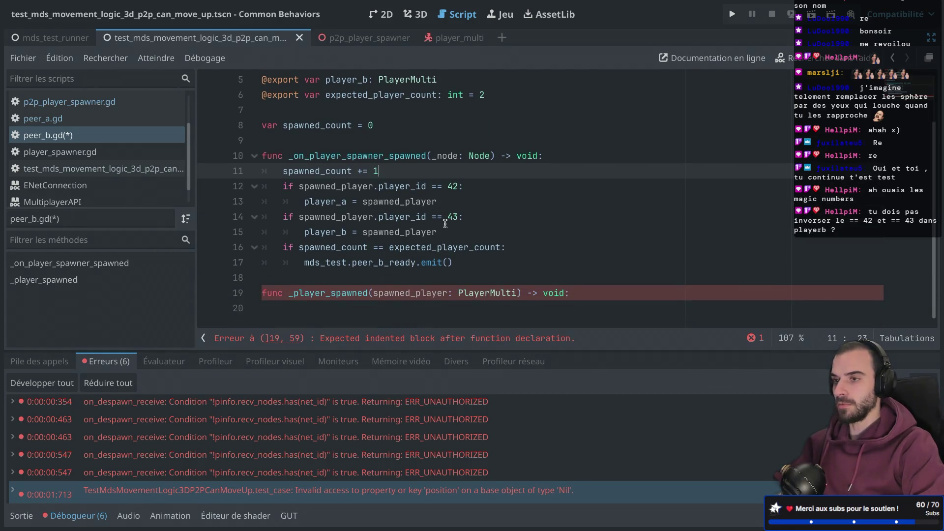
{"action": "double_click", "coordinate": [346, 235]}
{"action": "double_click", "coordinate": [453, 216]}
{"action": "left_click", "coordinate": [282, 316]}
{"action": "left_click_drag", "start_coordinate": [282, 317], "coordinate": [253, 279]}
{"action": "key", "text": "BackSpace"}
{"action": "key", "text": "ctrl+s"}
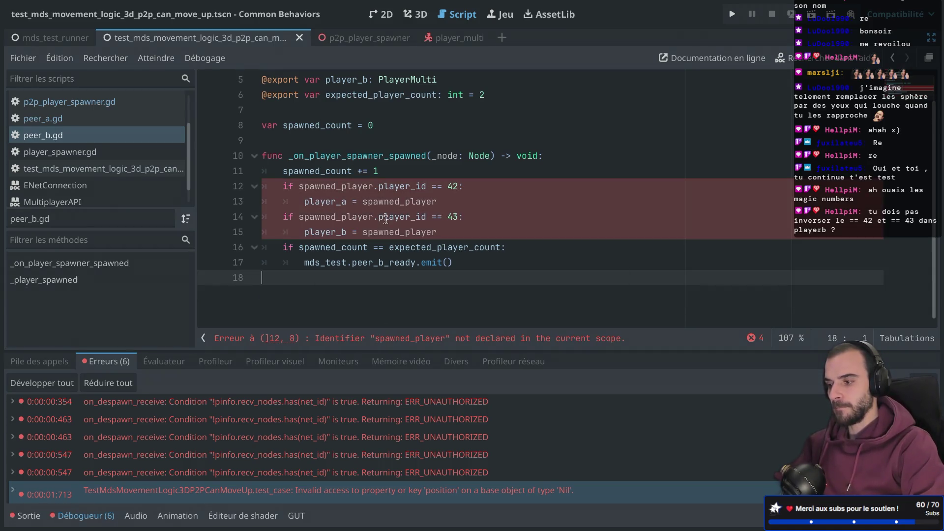
Rename the handler's _node parameter to spawned_player.
{"action": "double_click", "coordinate": [446, 155]}
{"action": "type", "text": "spa"}
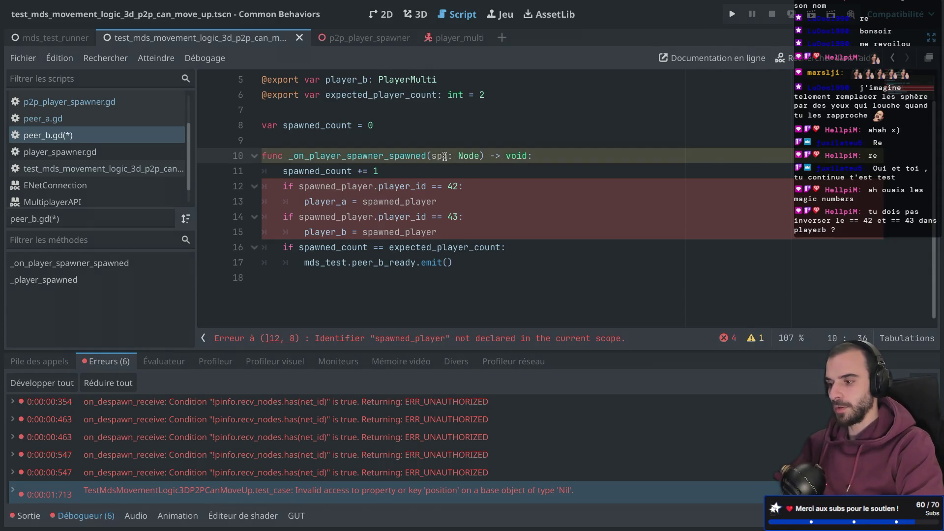
{"action": "type", "text": "wn"}
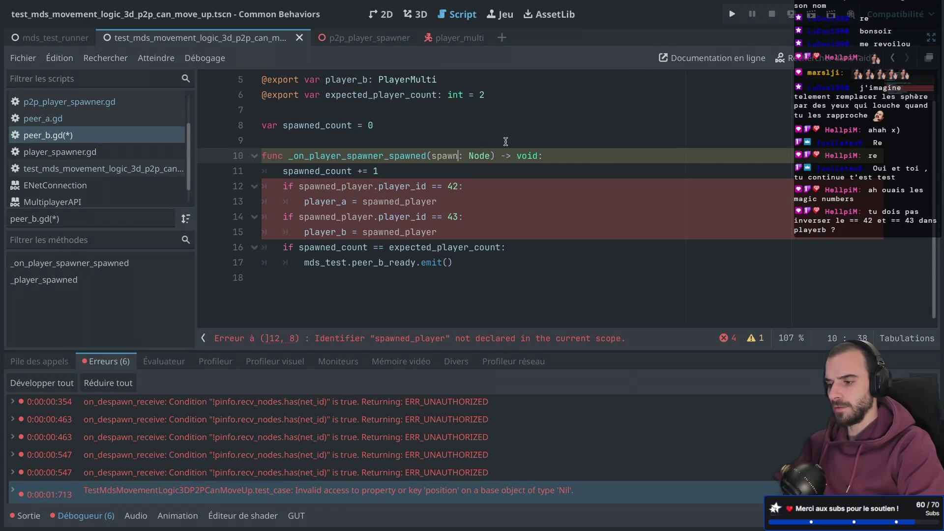
{"action": "double_click", "coordinate": [357, 185]}
{"action": "key", "text": "ctrl+c"}
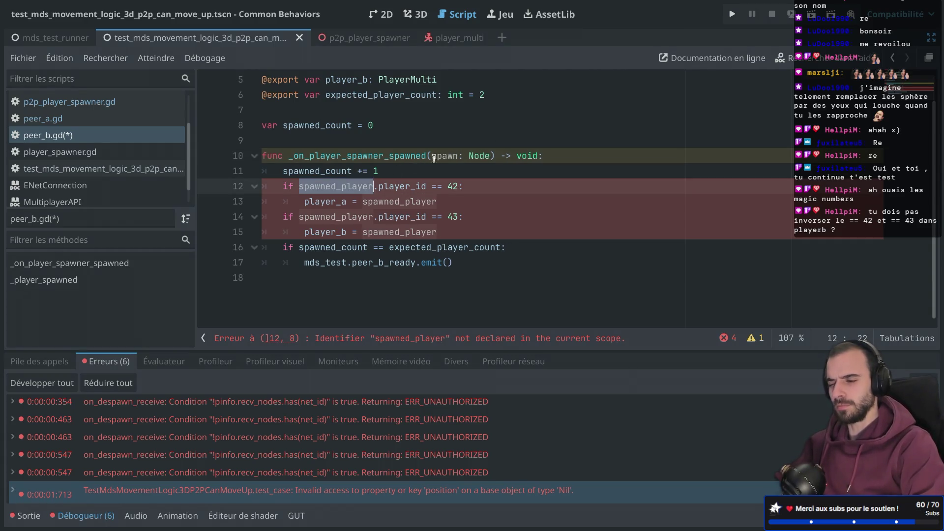
{"action": "double_click", "coordinate": [439, 157]}
{"action": "key", "text": "ctrl+v"}
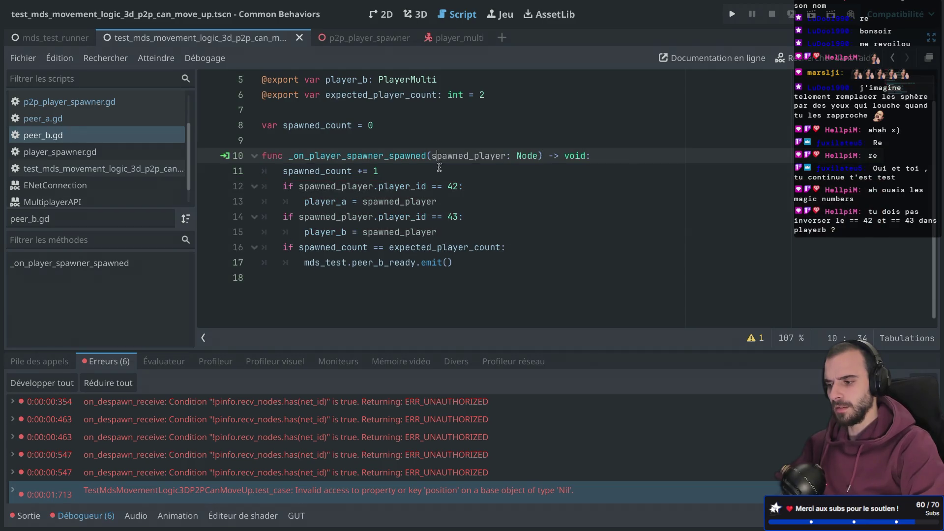
{"action": "key", "text": "ctrl+shift+F11"}
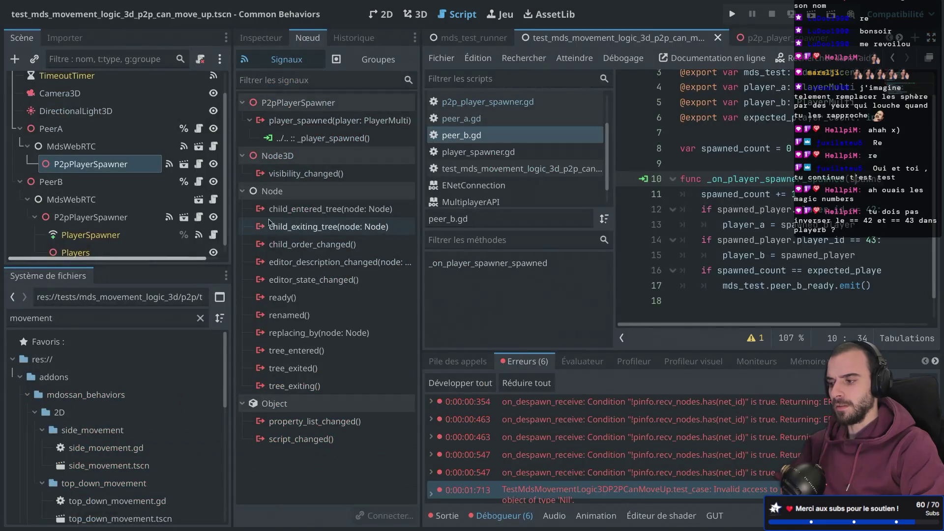
Disconnect PeerB's P2pPlayerSpawner player_spawned signal from _player_spawned.
{"action": "left_click", "coordinate": [118, 166]}
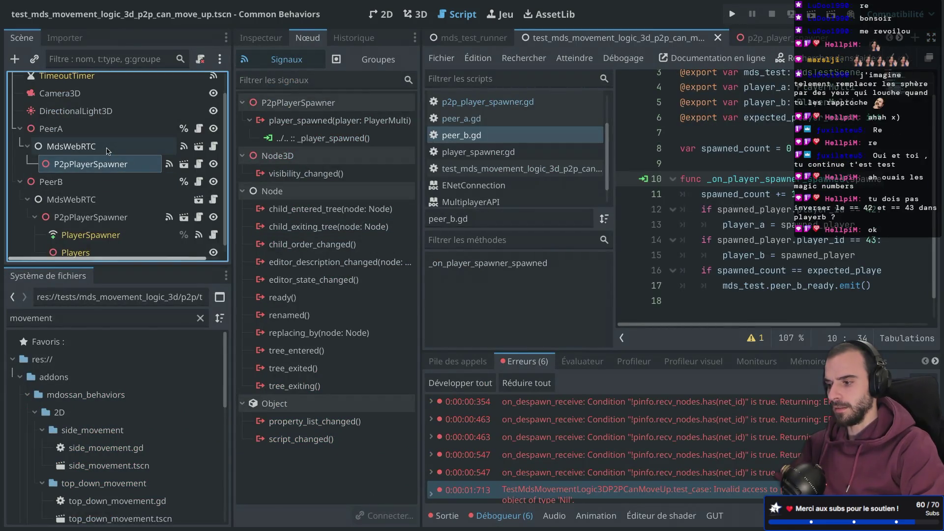
{"action": "left_click", "coordinate": [108, 148]}
{"action": "left_click", "coordinate": [106, 163]}
{"action": "scroll", "coordinate": [105, 167], "scroll_direction": "down", "scroll_amount": 1}
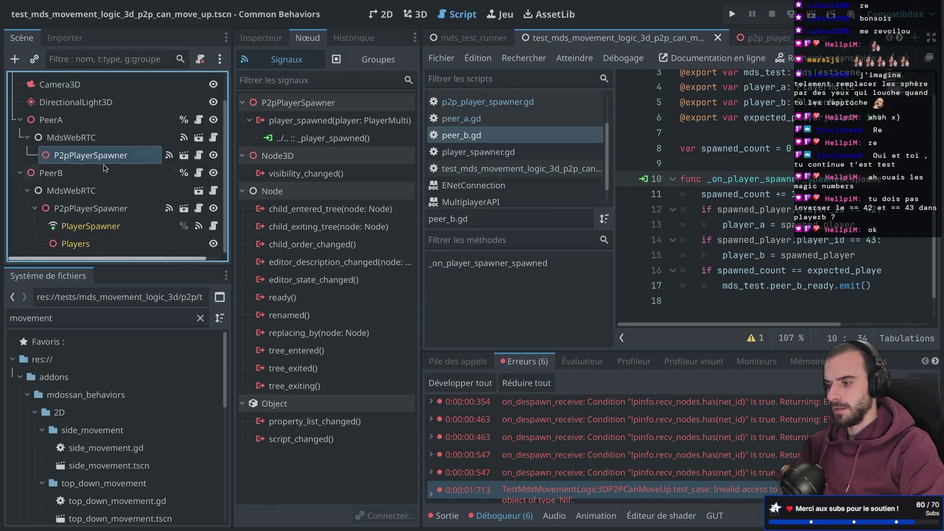
{"action": "left_click", "coordinate": [106, 209]}
{"action": "left_click", "coordinate": [116, 225]}
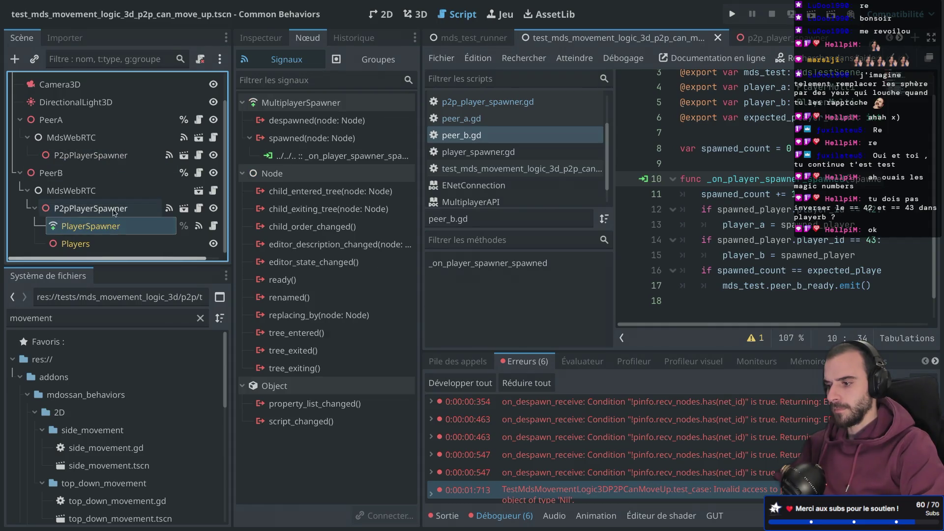
{"action": "left_click", "coordinate": [114, 209]}
{"action": "left_click", "coordinate": [299, 139]}
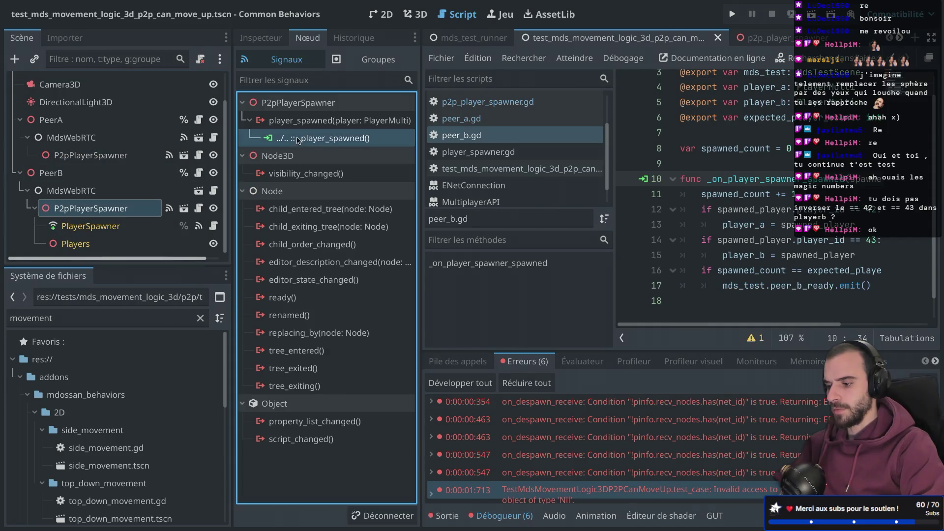
{"action": "left_click", "coordinate": [381, 516]}
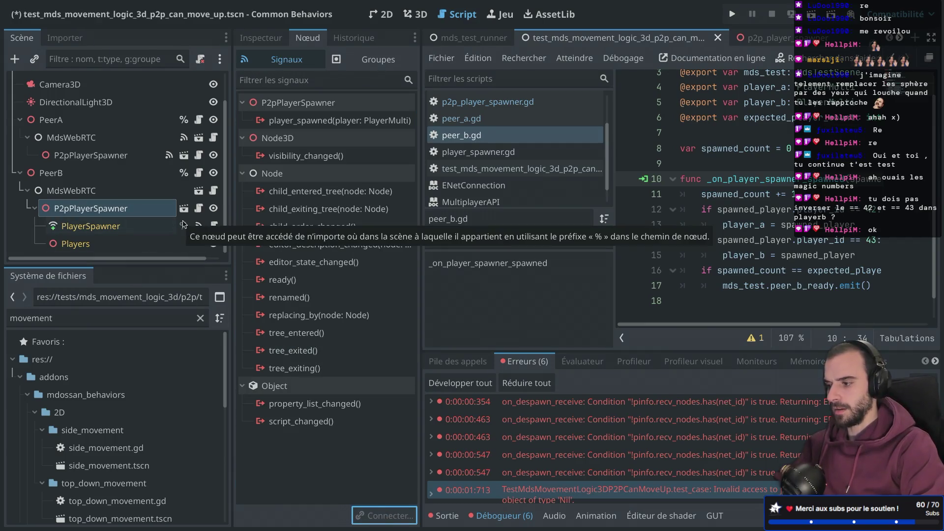
Open p2p_player_spawner.gd from PeerA's P2pPlayerSpawner in a full-window editor.
{"action": "left_click", "coordinate": [107, 212]}
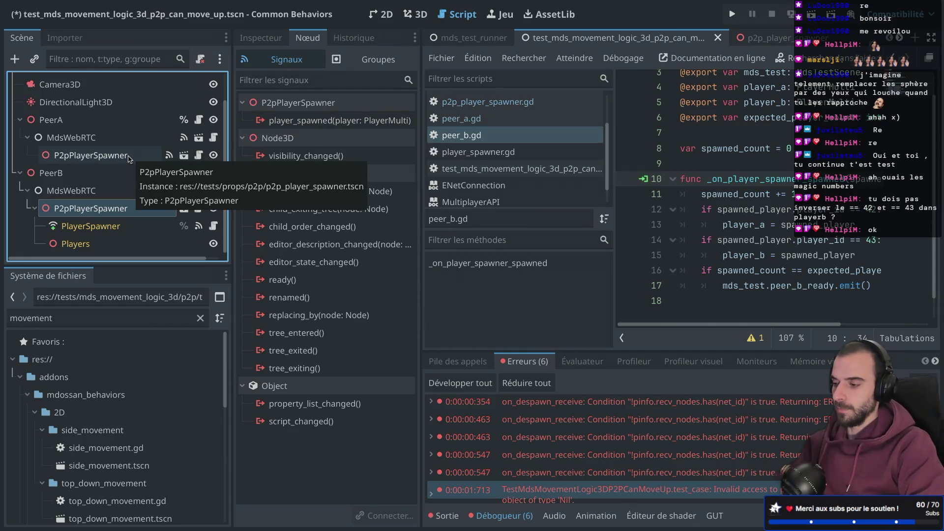
{"action": "left_click", "coordinate": [129, 159]}
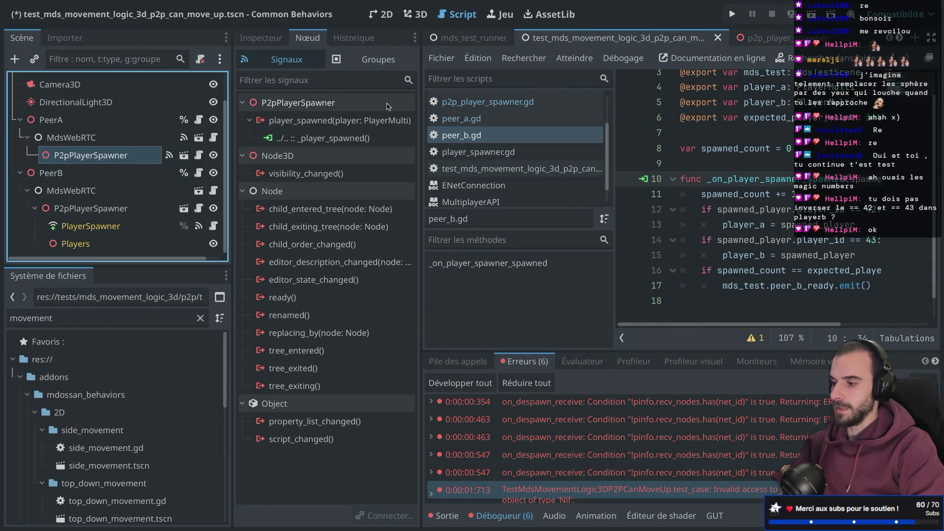
{"action": "left_click", "coordinate": [202, 151]}
{"action": "key", "text": "ctrl+shift+F11"}
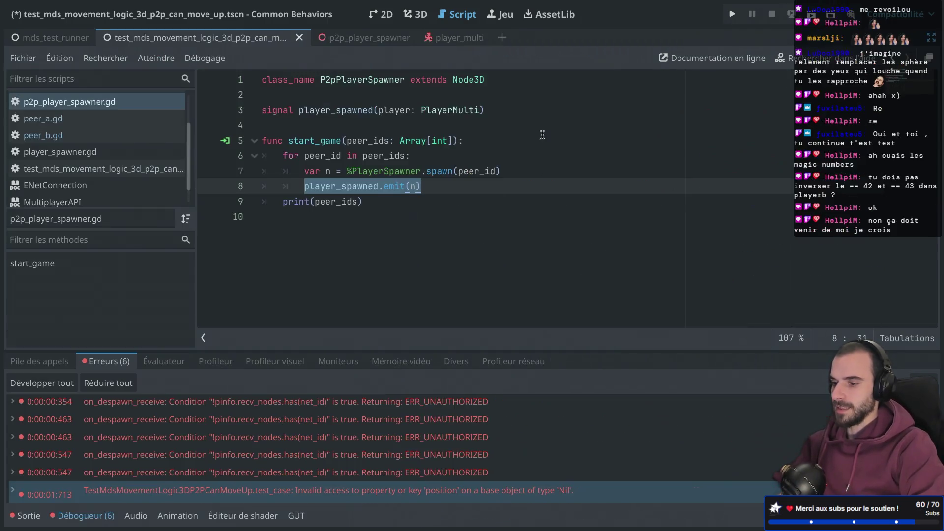
Save and run the current scene with F6, then run mds_test_runner, closing each game.
{"action": "left_click_drag", "start_coordinate": [285, 141], "coordinate": [344, 141]}
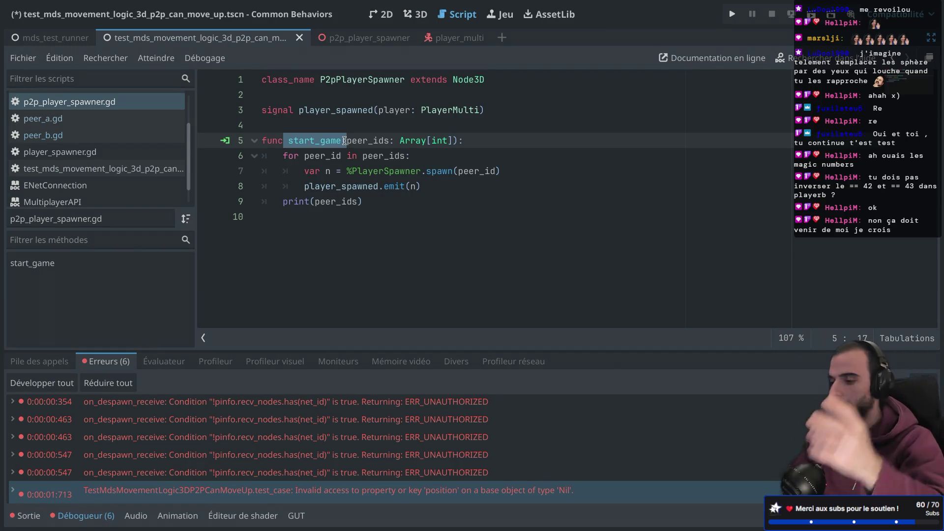
{"action": "key", "text": "ctrl+shift+F11"}
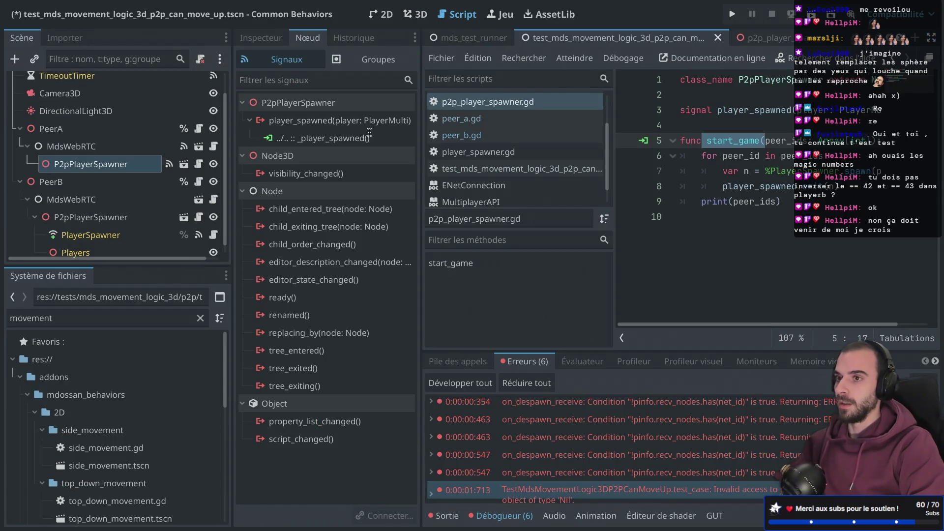
{"action": "key", "text": "F6"}
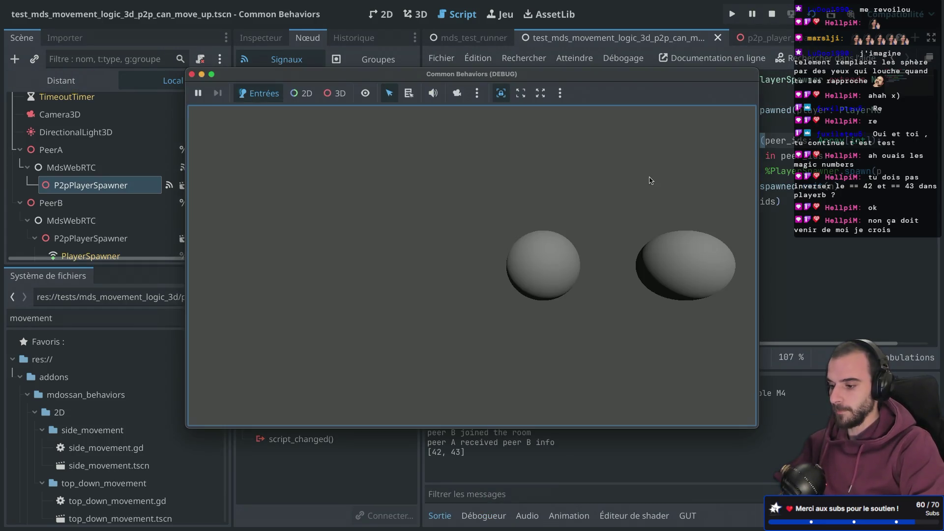
{"action": "left_click", "coordinate": [191, 76]}
{"action": "left_click", "coordinate": [468, 38]}
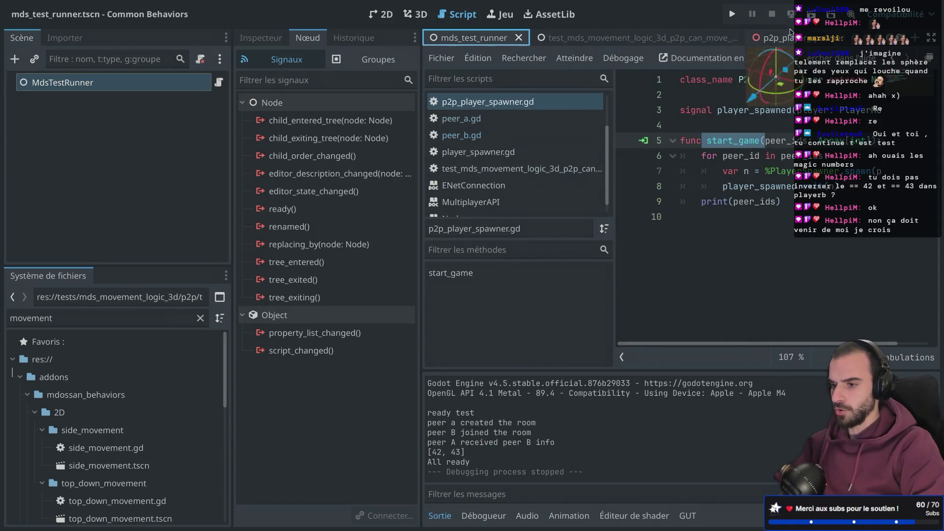
{"action": "key", "text": "super+r"}
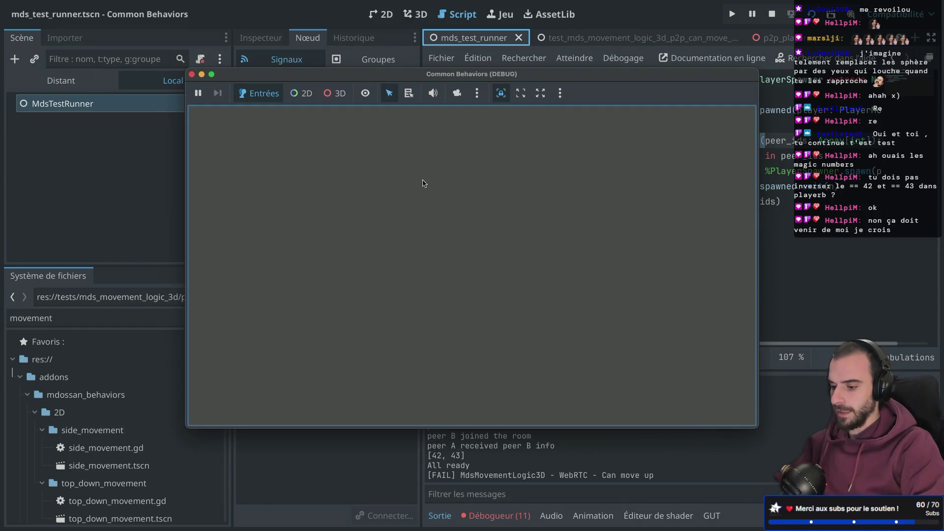
{"action": "left_click", "coordinate": [193, 76]}
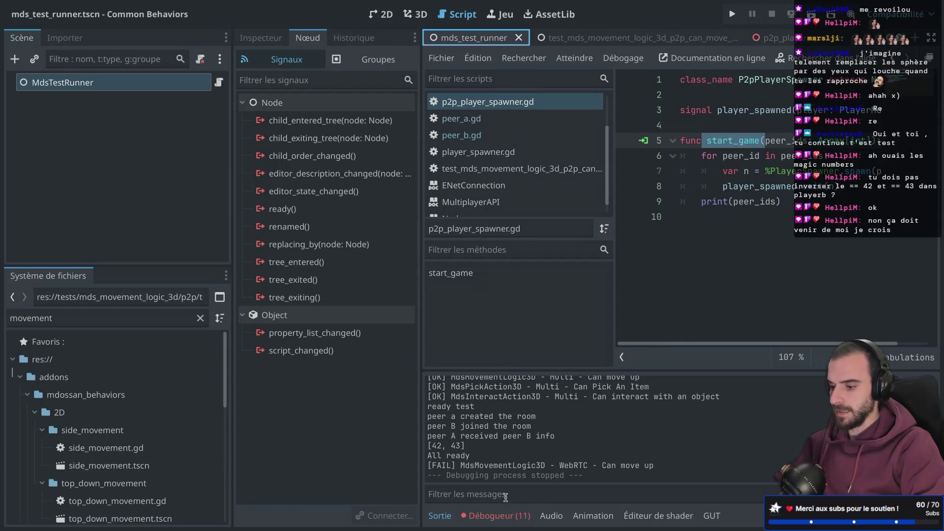
Open the debugger errors and jump to the failing peer-b assertion at line 60.
{"action": "left_click", "coordinate": [496, 516]}
{"action": "key", "text": "ctrl+shift+F11"}
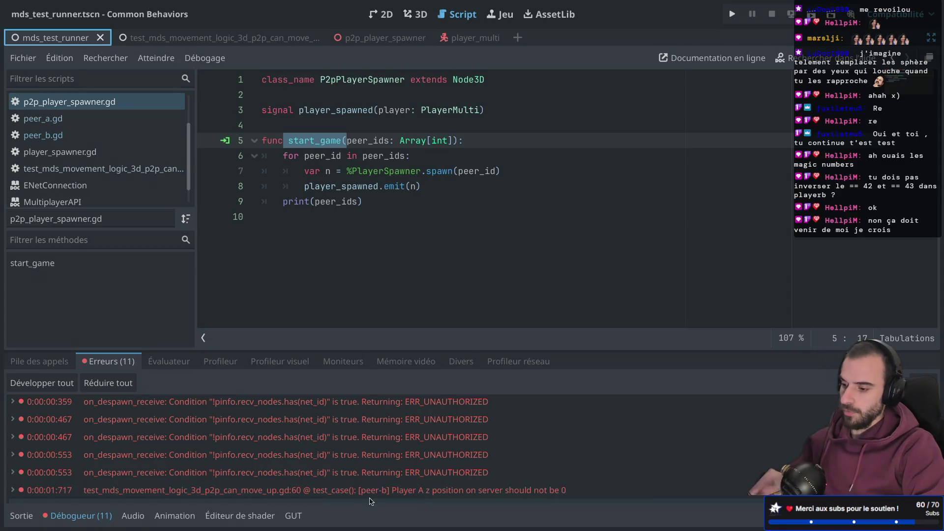
{"action": "mouse_move", "coordinate": [374, 494]}
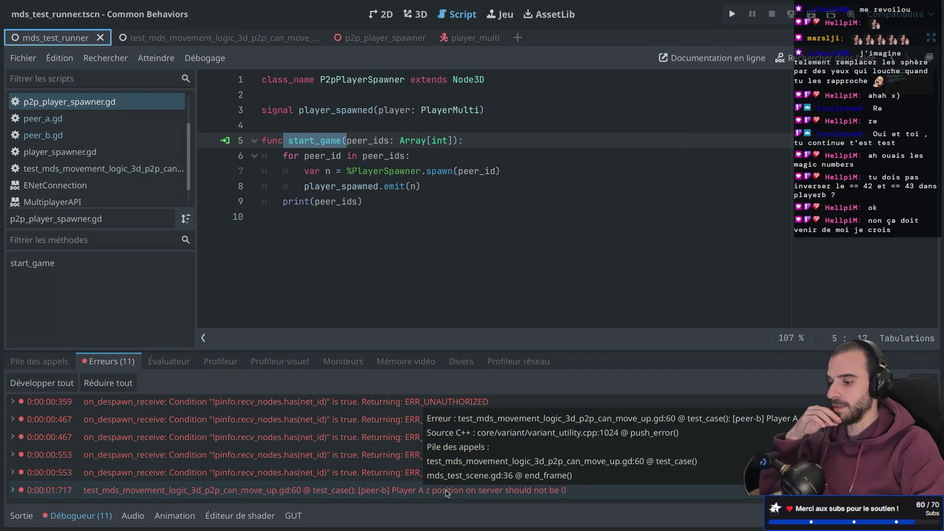
{"action": "double_click", "coordinate": [447, 493]}
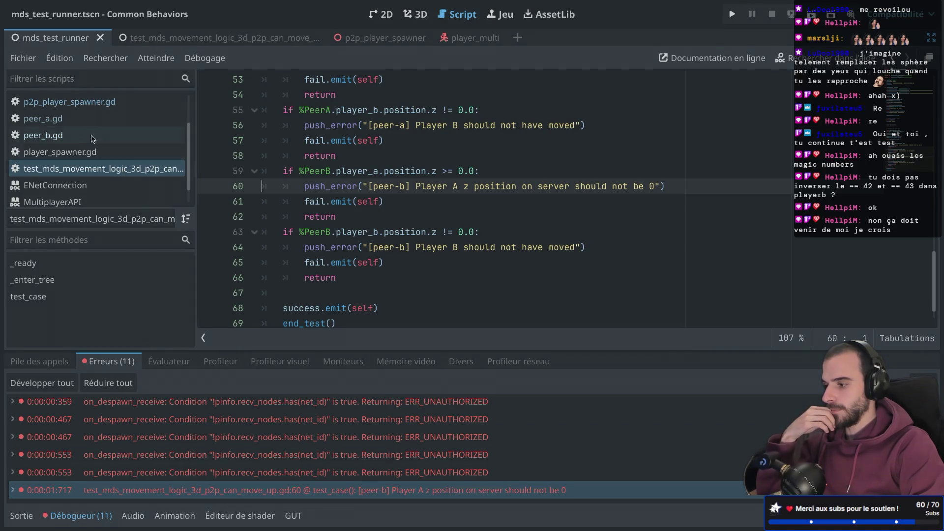
In peer_b.gd, select the id 42 player_a and id 43 player_b assignment lines.
{"action": "left_click", "coordinate": [87, 135]}
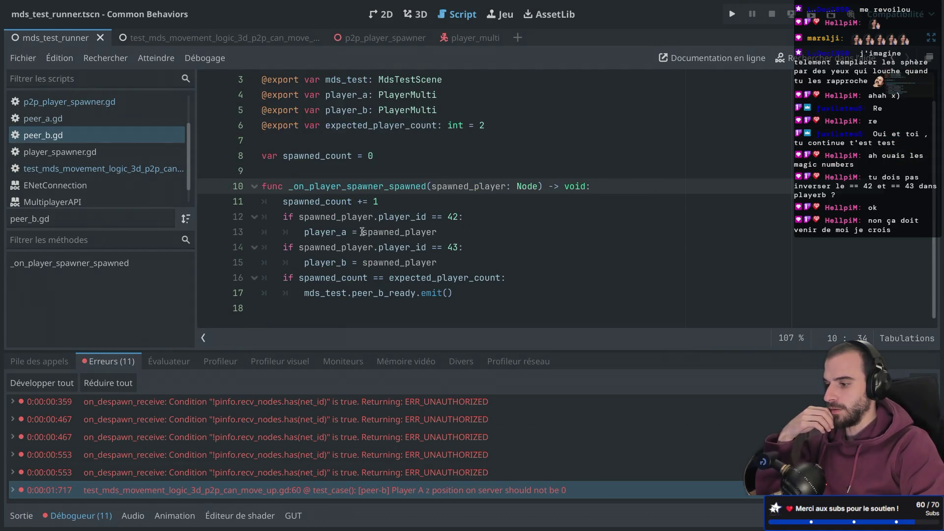
{"action": "double_click", "coordinate": [452, 216]}
{"action": "left_click", "coordinate": [378, 239]}
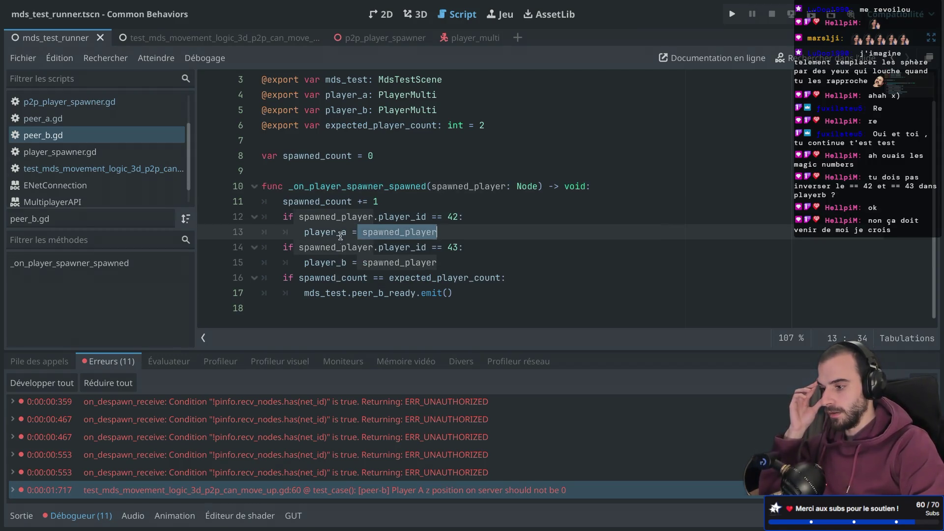
{"action": "key", "text": "Home"}
{"action": "left_click", "coordinate": [383, 238], "text": "shift"}
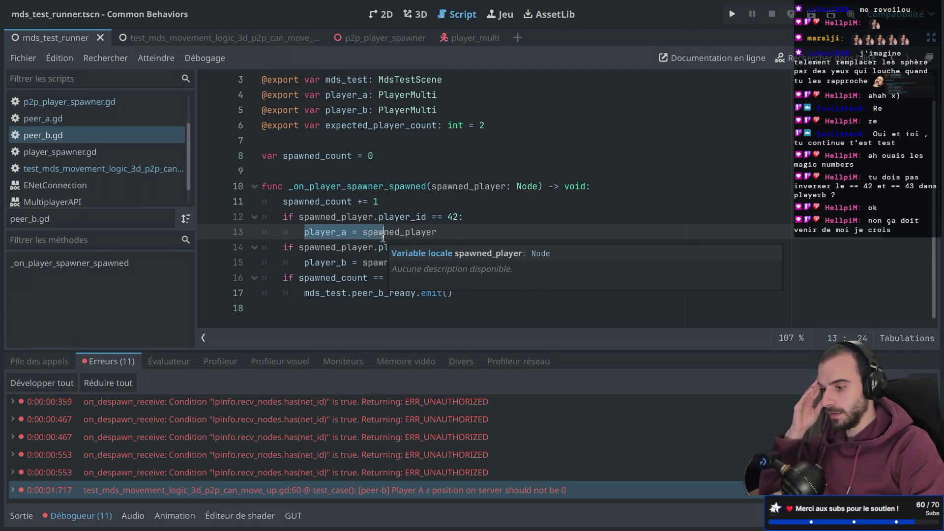
{"action": "left_click_drag", "start_coordinate": [308, 264], "coordinate": [397, 262]}
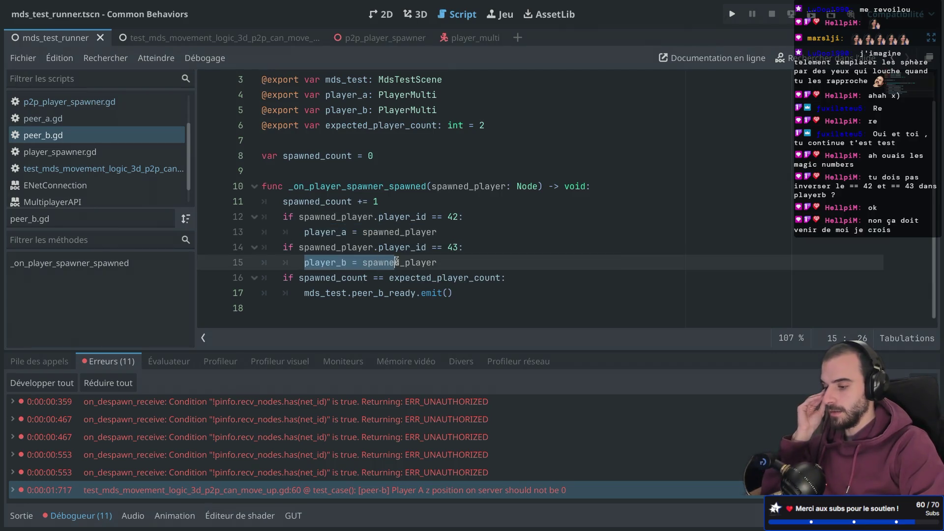
{"action": "left_click", "coordinate": [396, 262]}
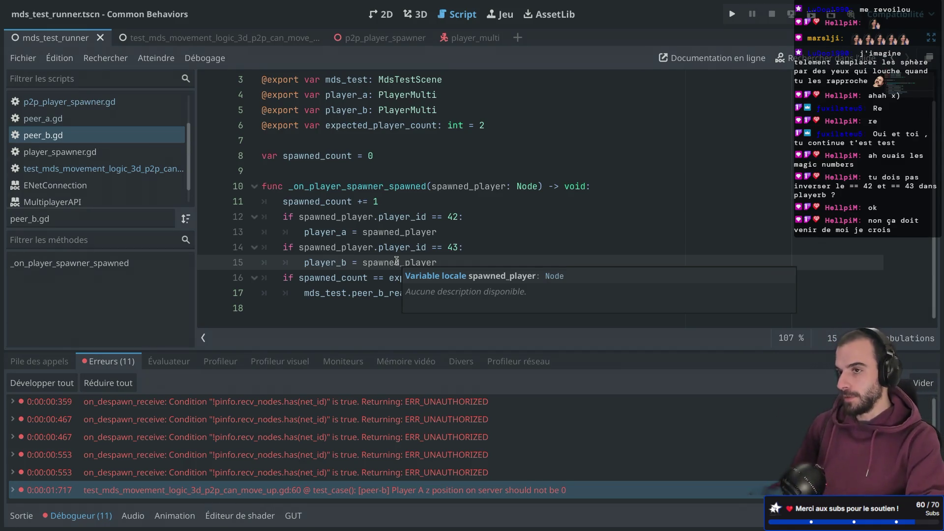
Inspect the signals of the MultiplayerSynchronizer node in the player_multi scene.
{"action": "left_click", "coordinate": [481, 41]}
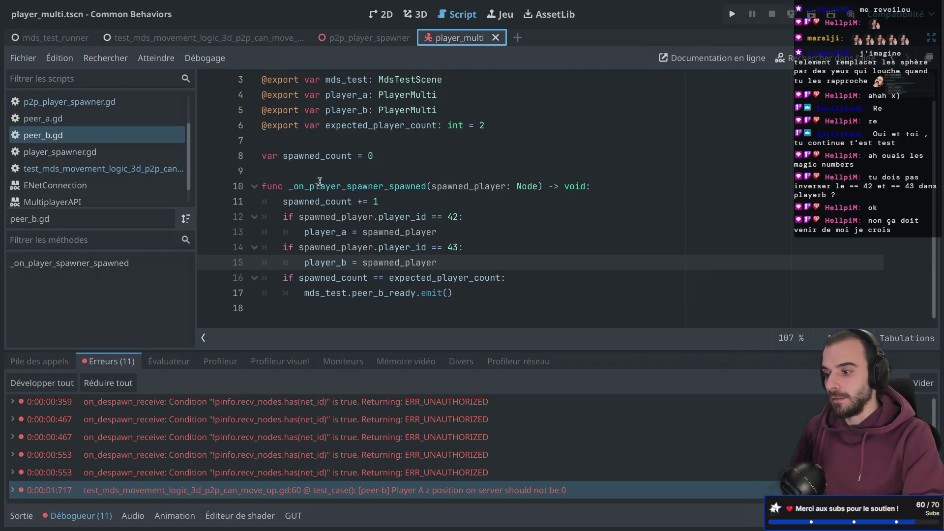
{"action": "key", "text": "ctrl+shift+F11"}
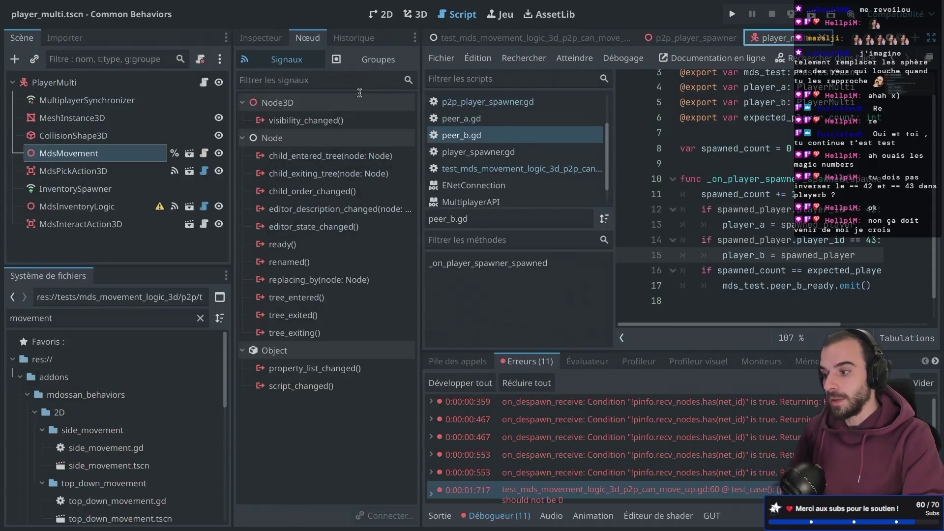
{"action": "left_click", "coordinate": [105, 100]}
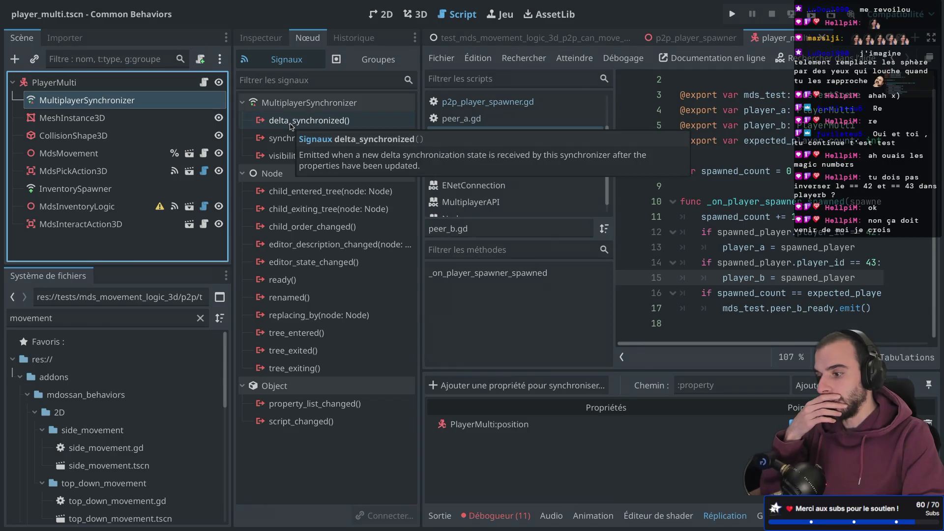
{"action": "mouse_move", "coordinate": [305, 137]}
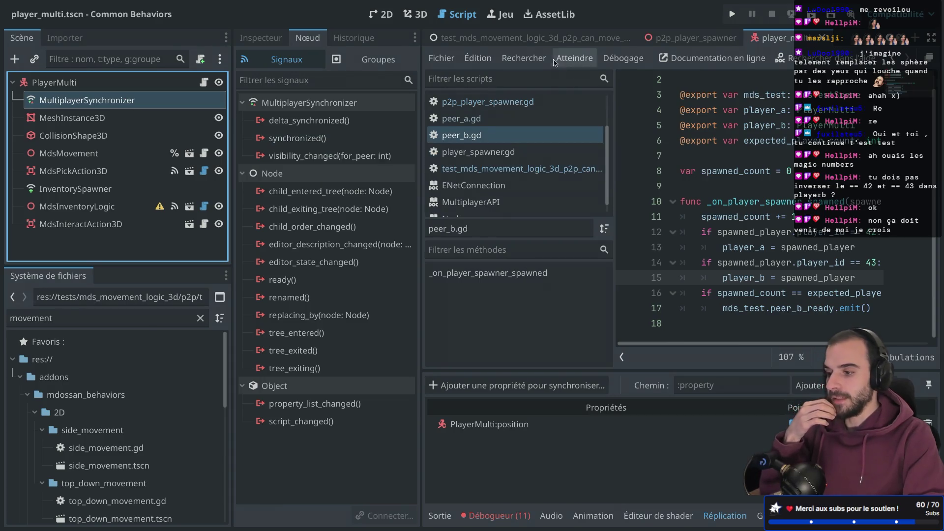
Open the can-move-up test script and select the peer A assertions on lines 51–58.
{"action": "left_click", "coordinate": [544, 44]}
{"action": "left_click", "coordinate": [691, 38]}
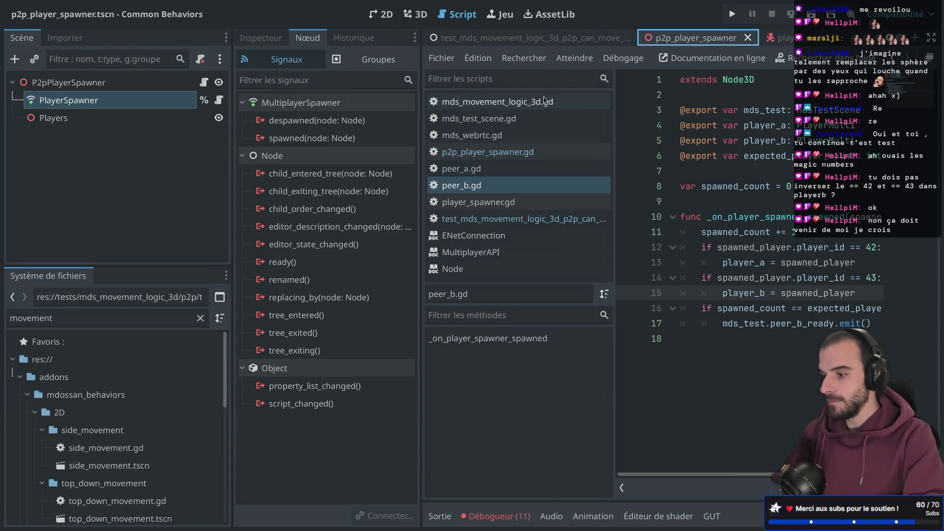
{"action": "left_click", "coordinate": [497, 219]}
{"action": "key", "text": "ctrl+shift+F11"}
{"action": "mouse_move", "coordinate": [282, 171]}
{"action": "left_mouse_down"}
{"action": "mouse_move", "coordinate": [305, 187]}
{"action": "mouse_move", "coordinate": [325, 248]}
{"action": "mouse_move", "coordinate": [349, 274]}
{"action": "left_mouse_up"}
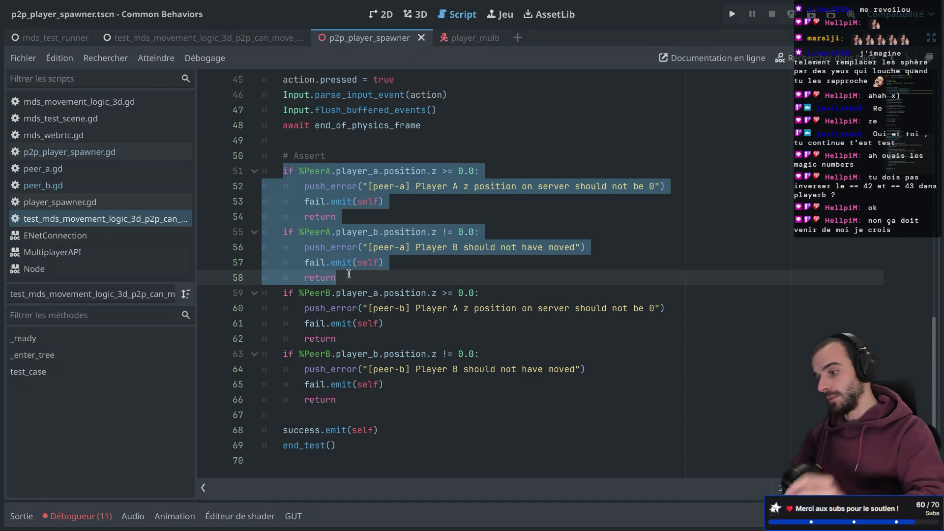
{"action": "left_click", "coordinate": [344, 281]}
Add blank lines after the peer A checks and start an await '.player.' line, deleting a misspelled word.
{"action": "key", "text": "Return"}
{"action": "key", "text": "Return"}
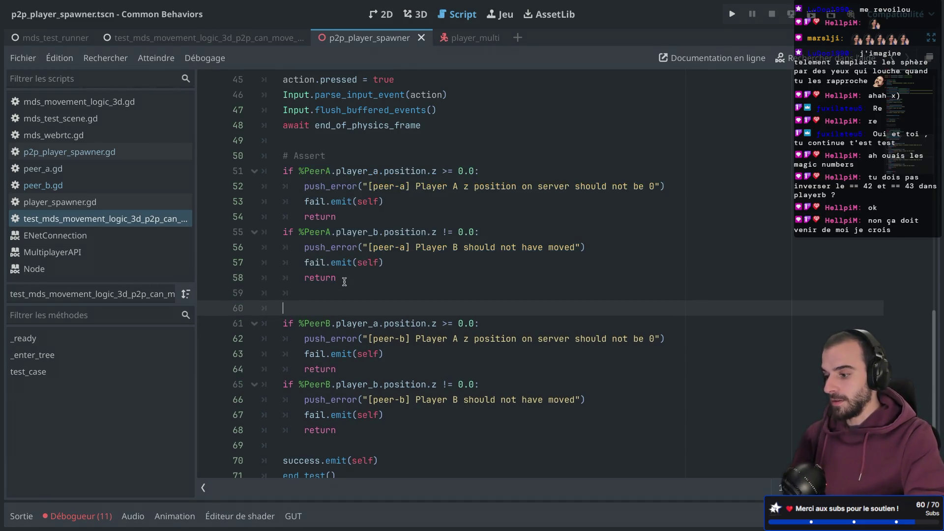
{"action": "key", "text": "Up"}
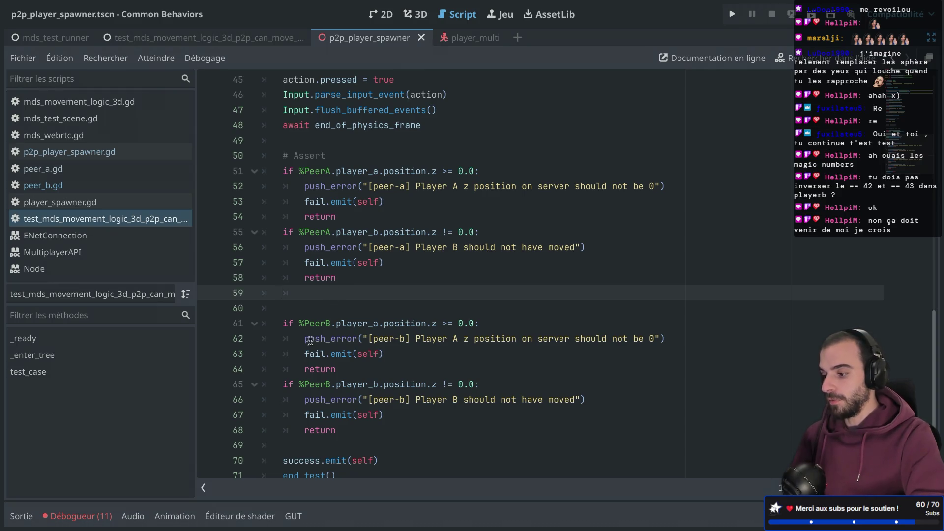
{"action": "key", "text": "Return"}
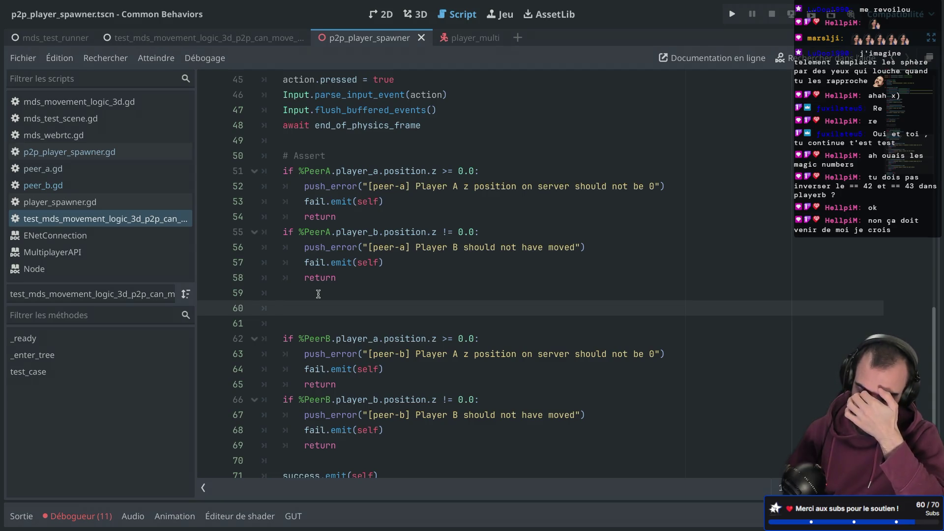
{"action": "type", "text": "wait pl"}
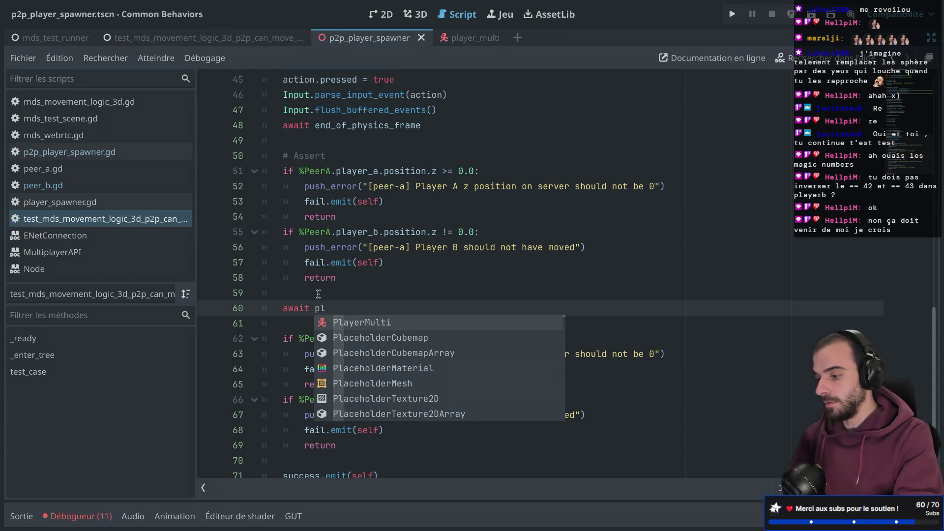
{"action": "key", "text": "BackSpace"}
{"action": "type", "text": "$"}
{"action": "key", "text": "BackSpace"}
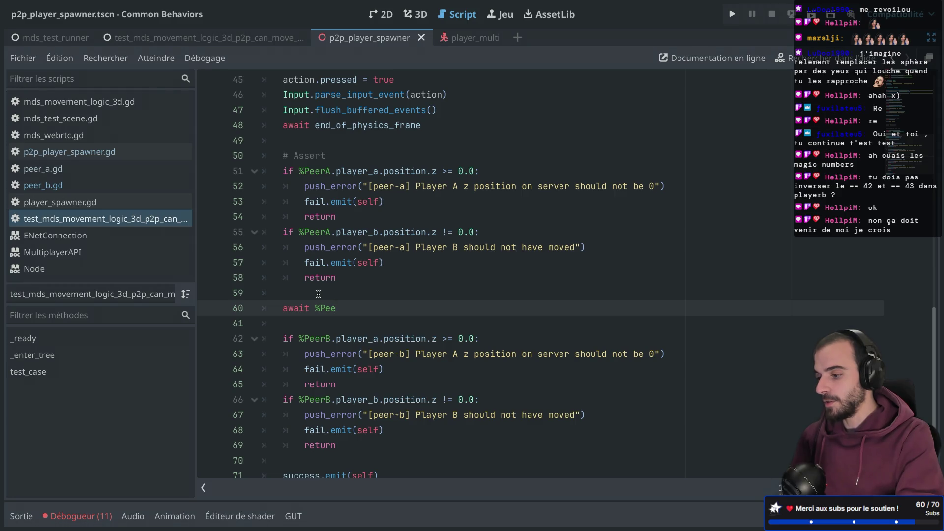
{"action": "type", "text": ".player.synchrozie"}
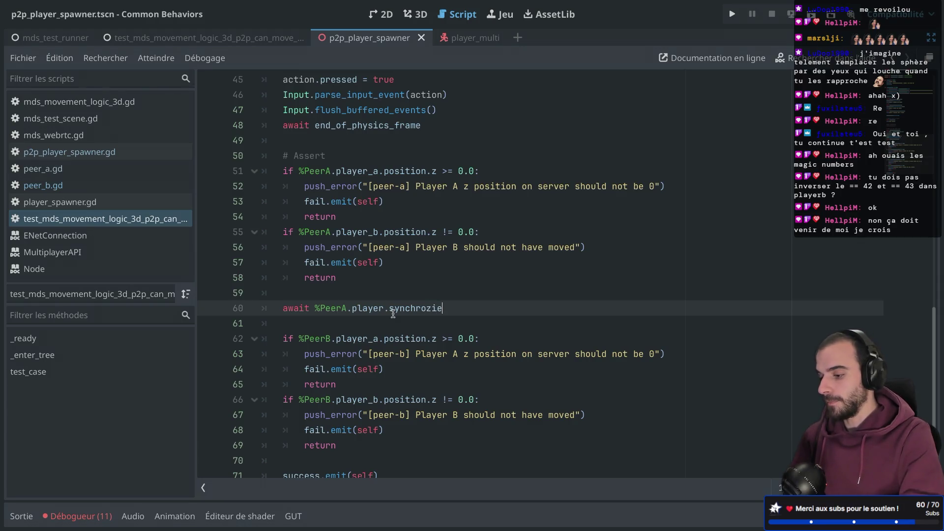
{"action": "double_click", "coordinate": [410, 309]}
{"action": "key", "text": "BackSpace"}
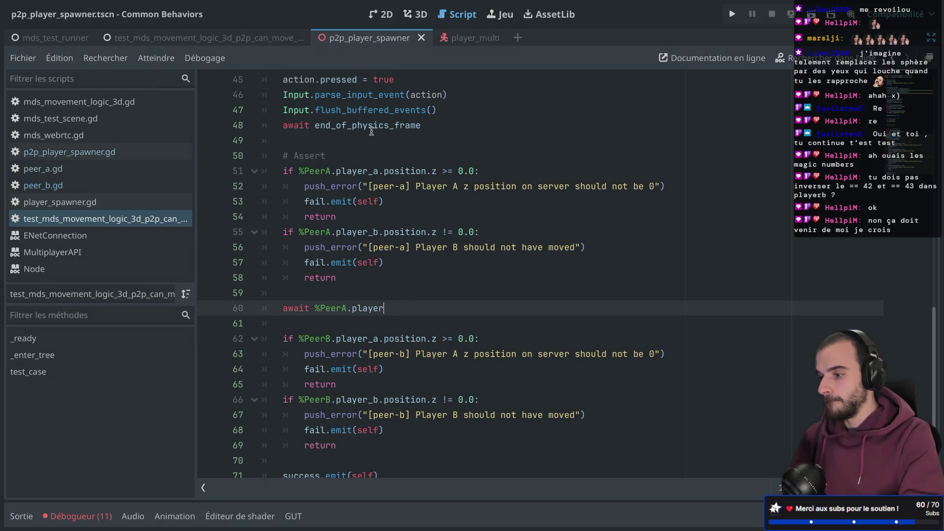
Open PlayerMulti's player_multi.gd in a widened code view and add blank lines below its exports.
{"action": "left_click", "coordinate": [473, 42]}
{"action": "key", "text": "ctrl+shift+F11"}
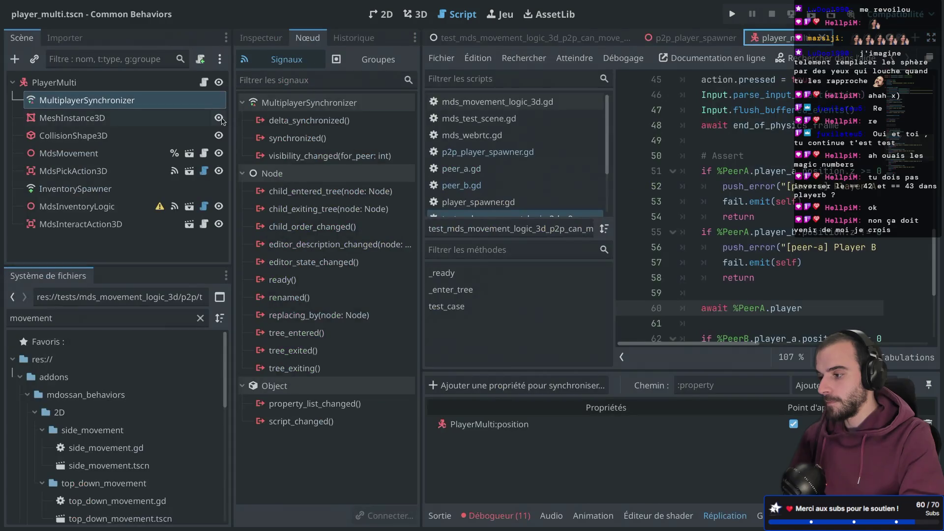
{"action": "left_click", "coordinate": [114, 83]}
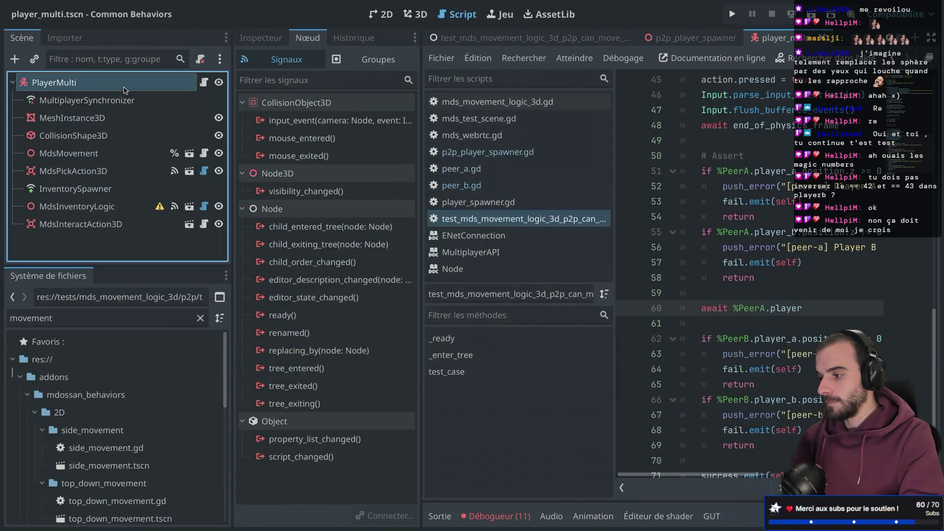
{"action": "left_click", "coordinate": [204, 82]}
{"action": "key", "text": "ctrl+shift+F11"}
{"action": "left_click", "coordinate": [448, 141]}
{"action": "key", "text": "Return"}
{"action": "key", "text": "Return"}
{"action": "type", "text": "@on"}
{"action": "key", "text": "Return"}
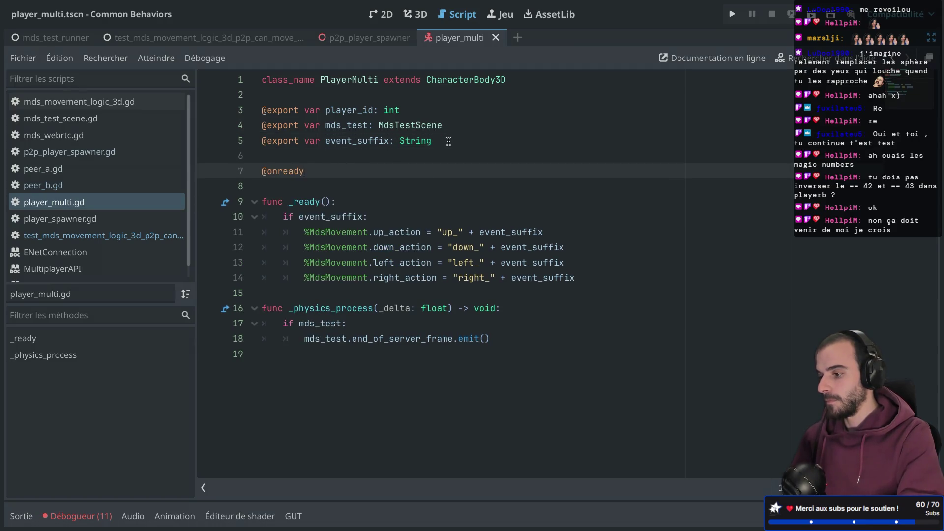
{"action": "type", "text": "syncrhonize"}
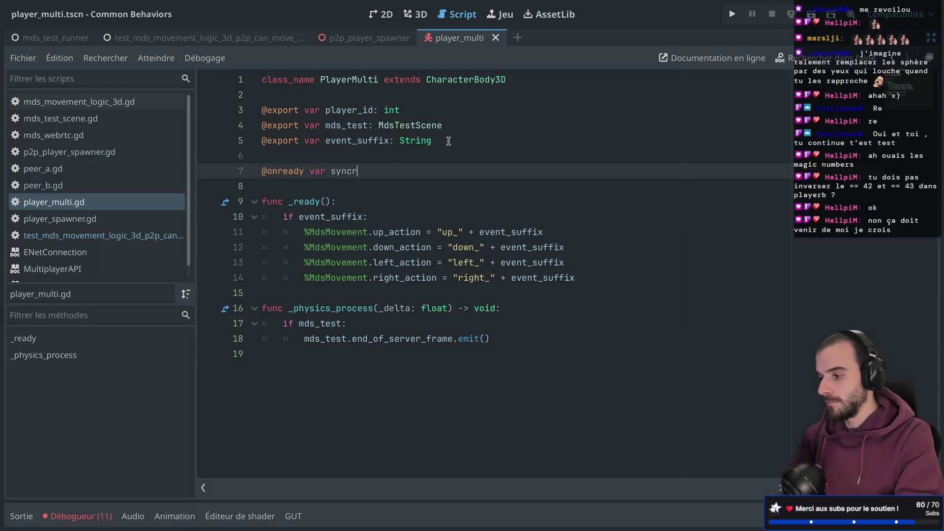
{"action": "type", "text": "r"}
{"action": "left_click", "coordinate": [363, 171]}
{"action": "key", "text": "BackSpace"}
{"action": "key", "text": "BackSpace"}
{"action": "type", "text": "hr"}
{"action": "left_click", "coordinate": [417, 170]}
{"action": "type", "text": "="}
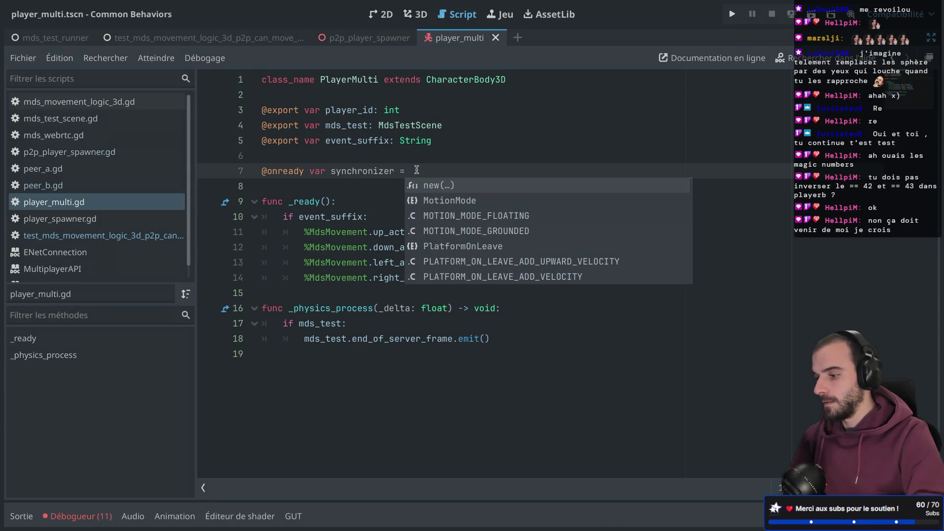
{"action": "left_click", "coordinate": [395, 174]}
{"action": "type", "text": ": Multi"}
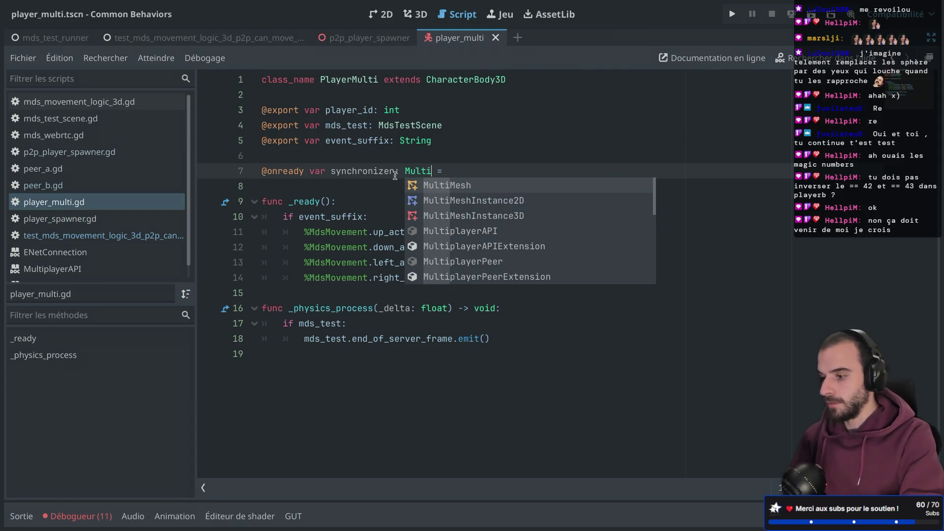
{"action": "type", "text": "playerSy"}
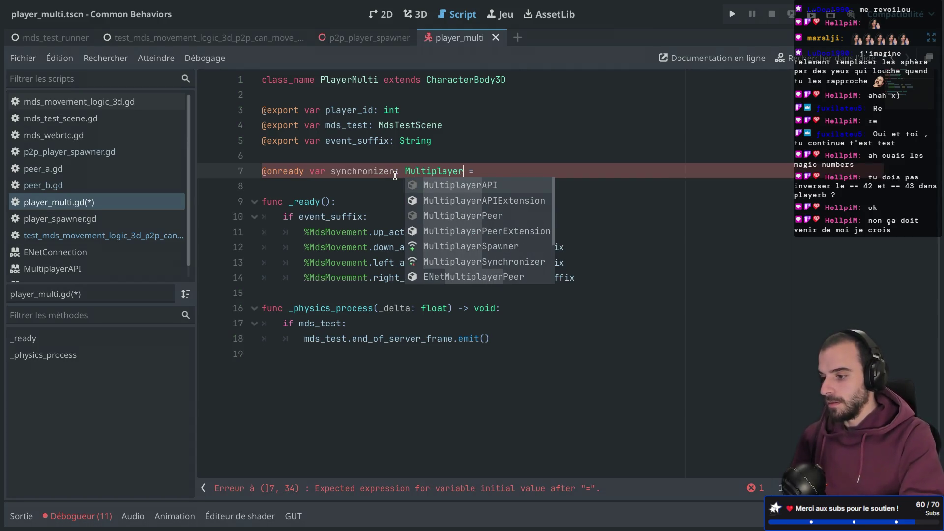
{"action": "key", "text": "Return"}
{"action": "key", "text": "ctrl+s"}
Drag the MultiplayerSynchronizer node into line 7 so it assigns $MultiplayerSynchronizer.
{"action": "key", "text": "ctrl+shift+F11"}
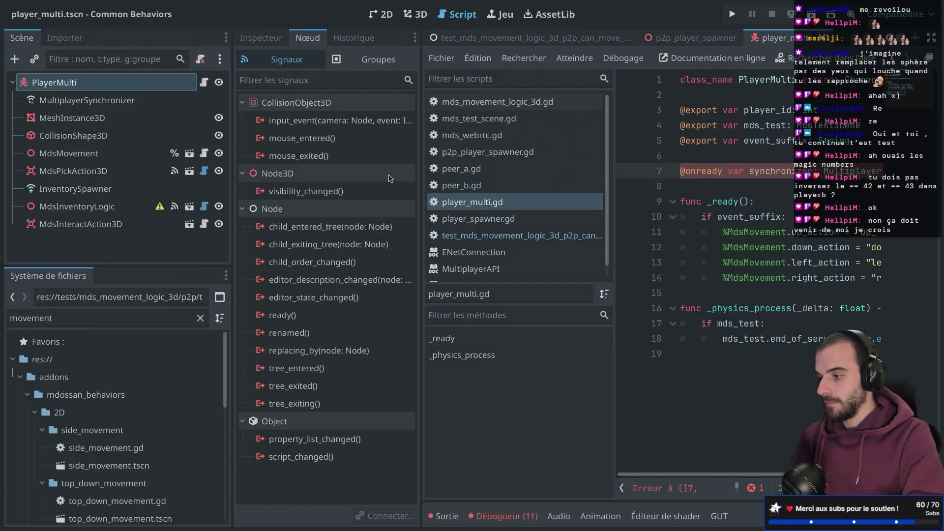
{"action": "mouse_move", "coordinate": [133, 101]}
{"action": "left_mouse_down"}
{"action": "mouse_move", "coordinate": [610, 123]}
{"action": "mouse_move", "coordinate": [785, 176]}
{"action": "mouse_move", "coordinate": [836, 185]}
{"action": "mouse_move", "coordinate": [836, 174]}
{"action": "left_mouse_up"}
{"action": "mouse_move", "coordinate": [942, 173]}
{"action": "left_mouse_down"}
{"action": "mouse_move", "coordinate": [932, 185]}
{"action": "mouse_move", "coordinate": [903, 185]}
{"action": "mouse_move", "coordinate": [794, 171]}
{"action": "left_mouse_up"}
{"action": "key", "text": "ctrl+shift+F11"}
{"action": "left_click", "coordinate": [538, 171]}
{"action": "left_click", "coordinate": [527, 149]}
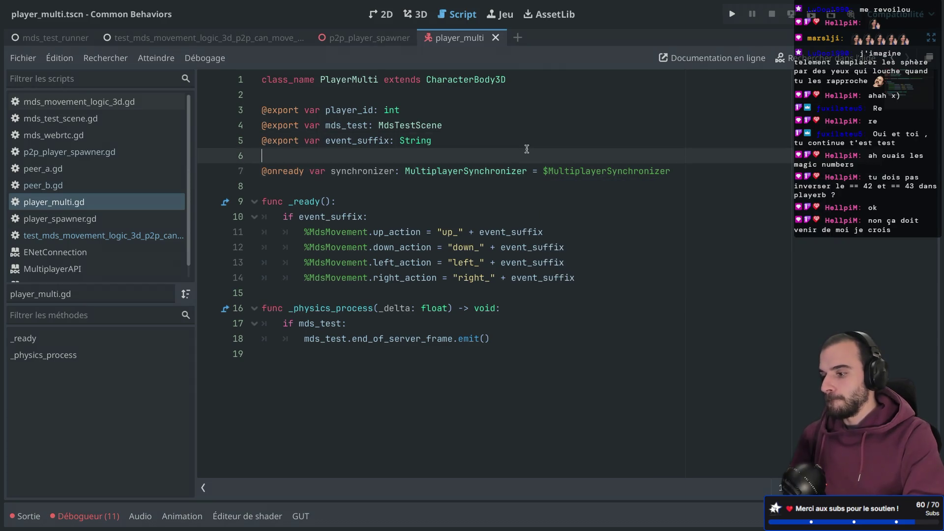
{"action": "left_click", "coordinate": [521, 181]}
{"action": "double_click", "coordinate": [376, 171]}
{"action": "key", "text": "ctrl+c"}
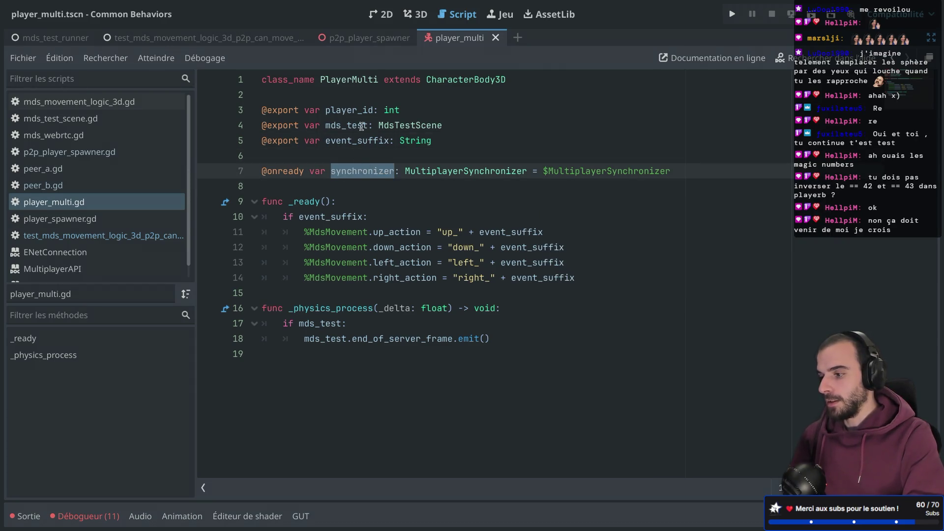
In the movement test script, delete 'player' after %PeerA. on line 60.
{"action": "left_click", "coordinate": [113, 240]}
{"action": "double_click", "coordinate": [370, 307]}
{"action": "key", "text": "BackSpace"}
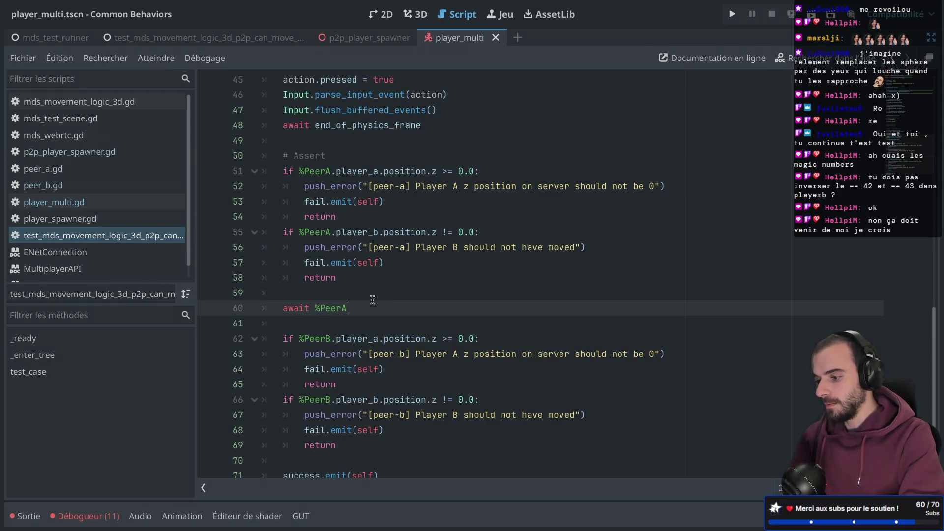
Change line 60 to 'await %PeerB.player_a.synchronizer', pasting the variable name from player_multi.gd.
{"action": "type", "text": ".play"}
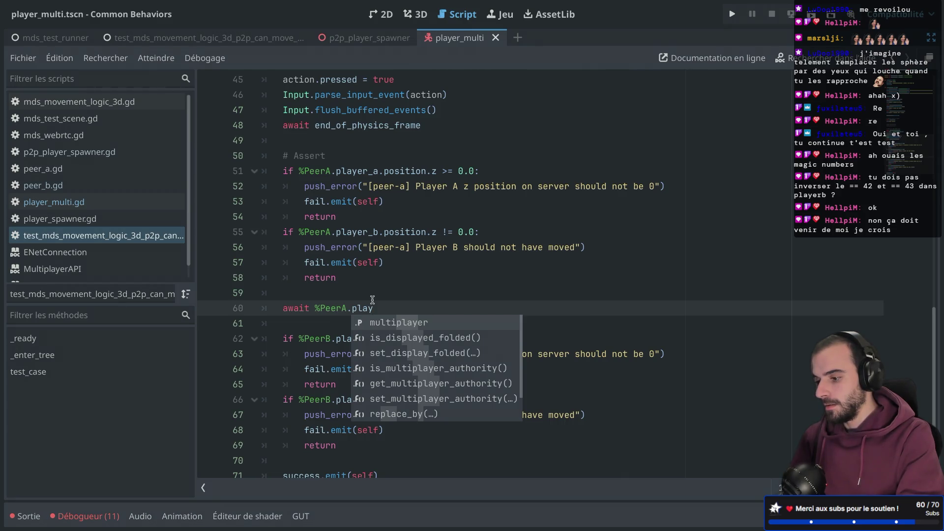
{"action": "key", "text": "BackSpace"}
{"action": "key", "text": "BackSpace"}
{"action": "key", "text": "BackSpace"}
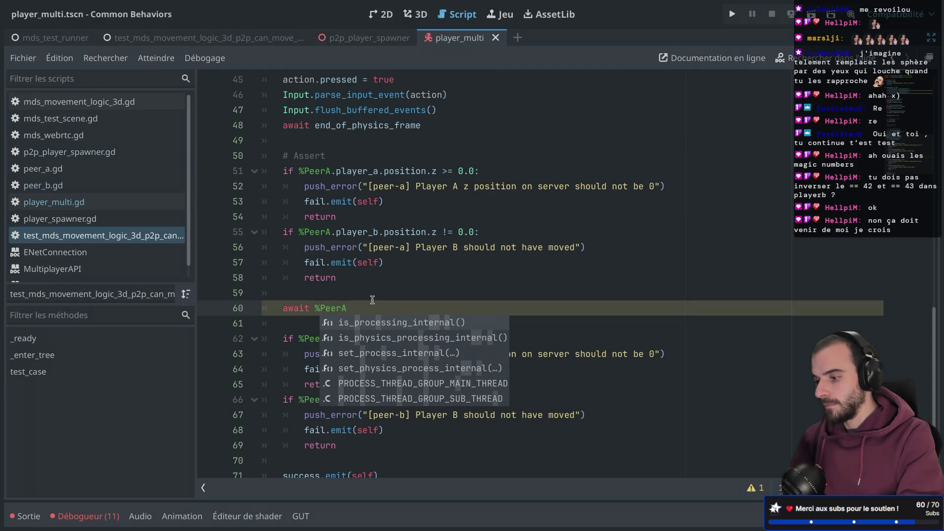
{"action": "type", "text": ".player_"}
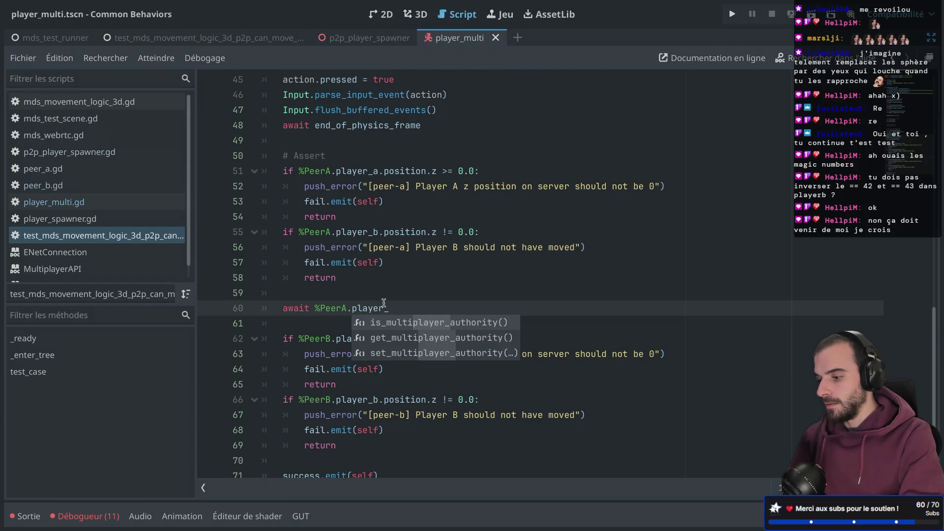
{"action": "key", "text": "BackSpace"}
{"action": "key", "text": "BackSpace"}
{"action": "key", "text": "BackSpace"}
{"action": "type", "text": "B.player_"}
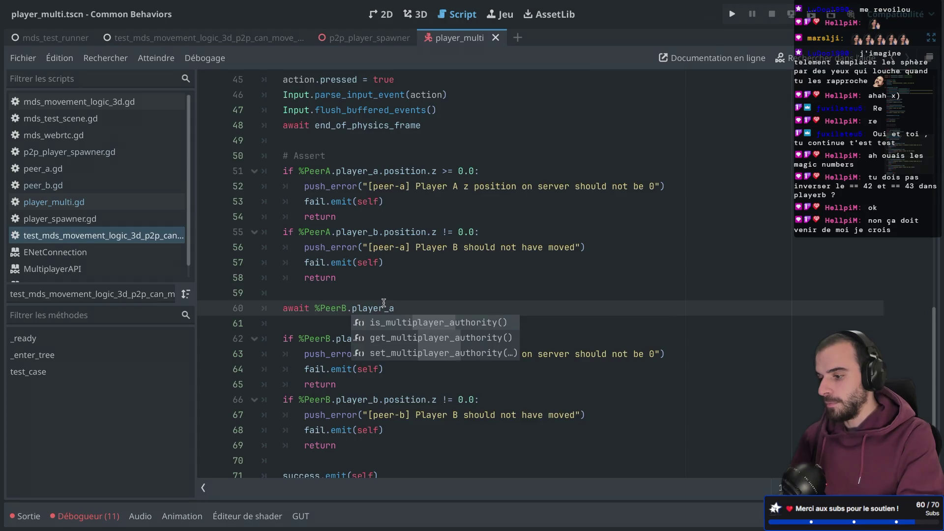
{"action": "type", "text": "a.s"}
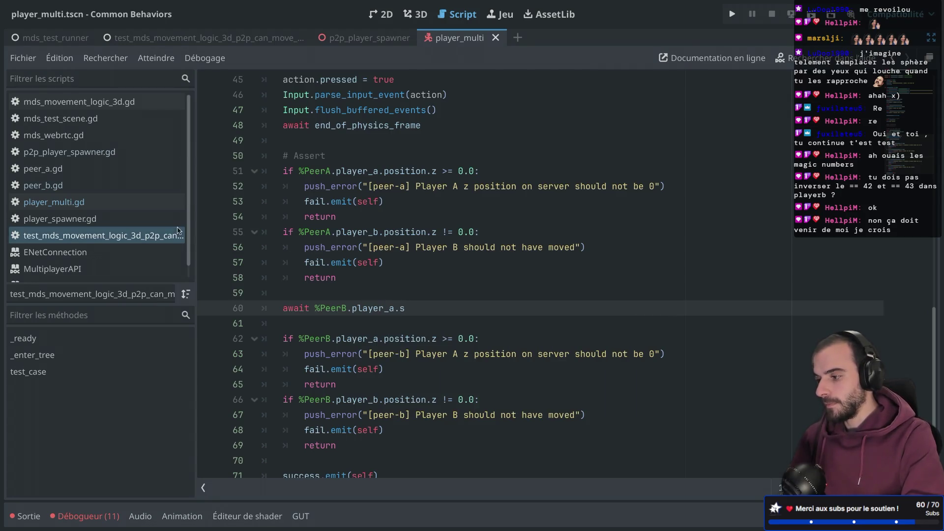
{"action": "left_click", "coordinate": [98, 201]}
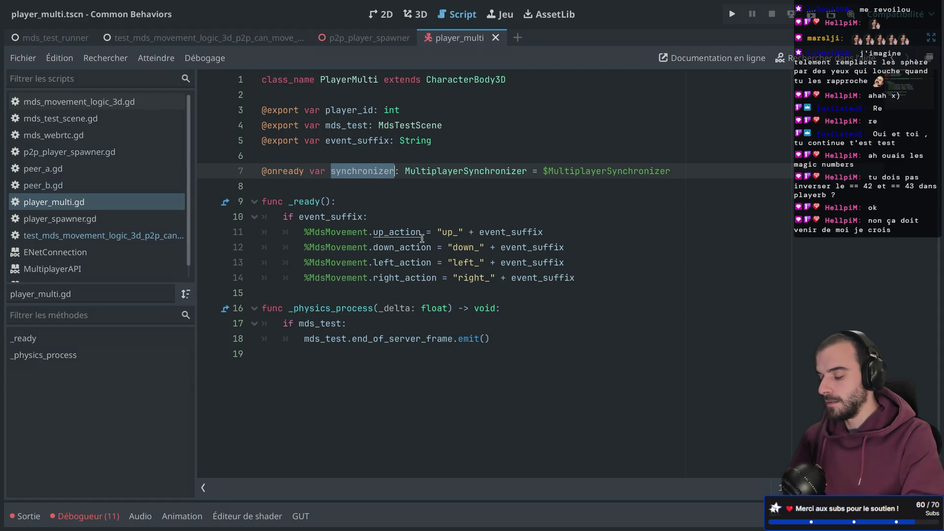
{"action": "key", "text": "alt+Left"}
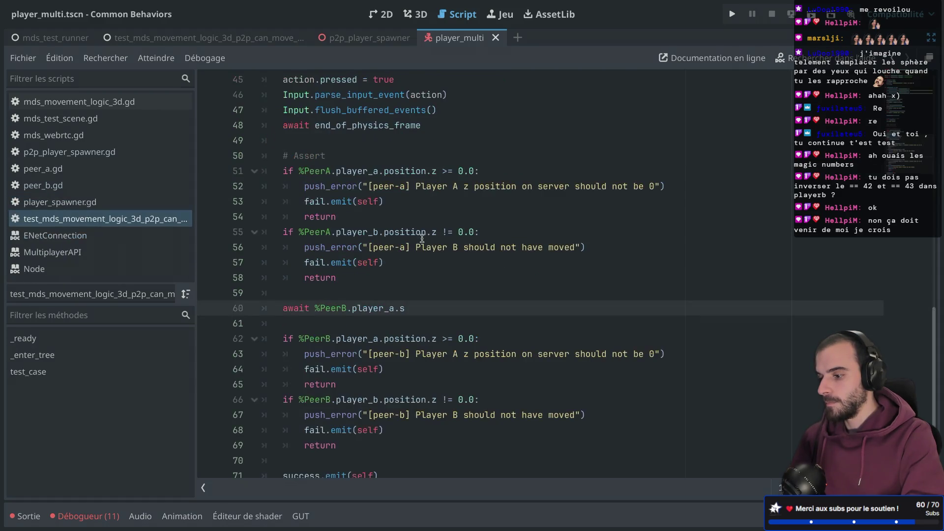
{"action": "key", "text": "BackSpace"}
{"action": "key", "text": "ctrl+v"}
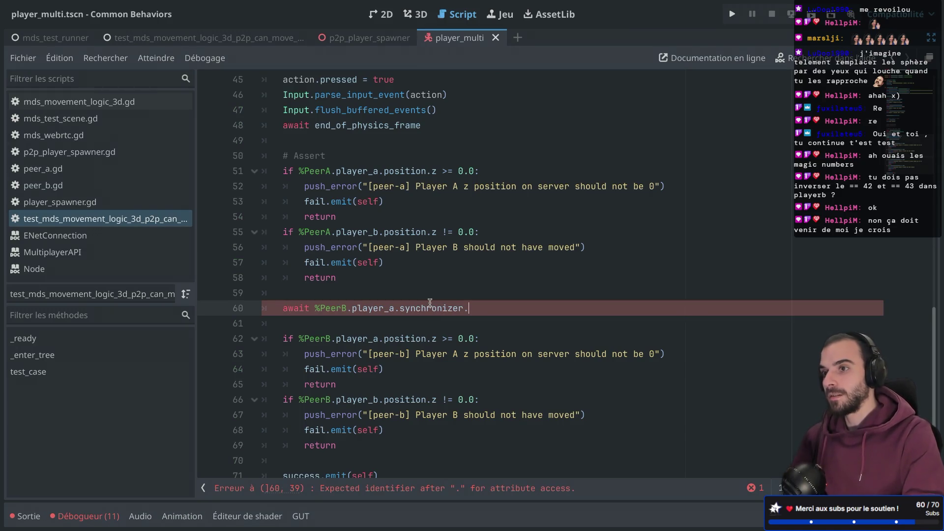
After checking the MultiplayerSynchronizer's signals, finish line 60 with '.synchronized' and review it.
{"action": "key", "text": "ctrl+shift+F11"}
{"action": "left_click", "coordinate": [151, 107]}
{"action": "left_click", "coordinate": [129, 88]}
{"action": "left_click", "coordinate": [127, 101]}
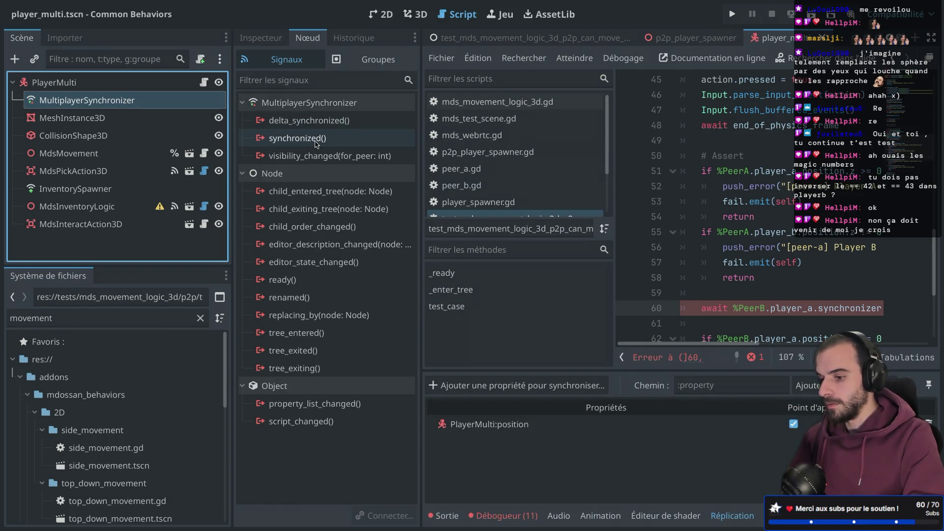
{"action": "key", "text": "ctrl+shift+F11"}
{"action": "type", "text": "synchro"}
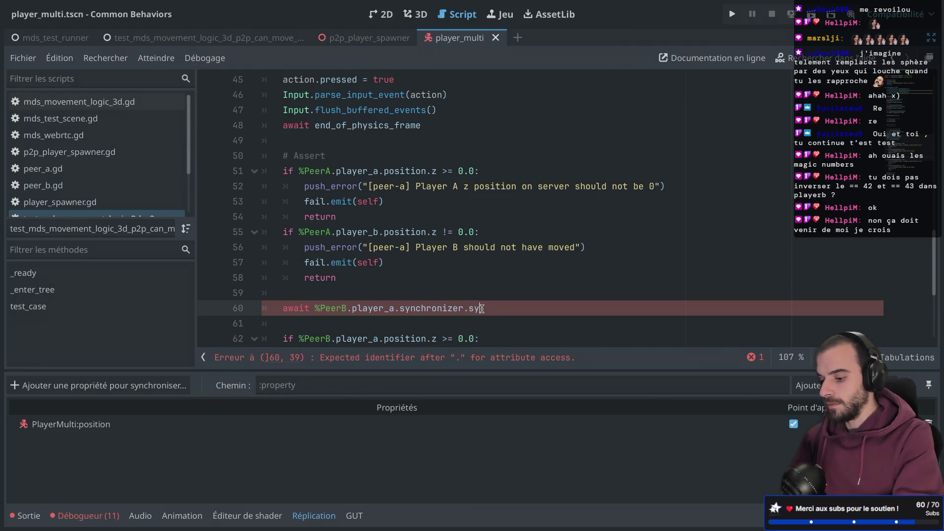
{"action": "type", "text": "n"}
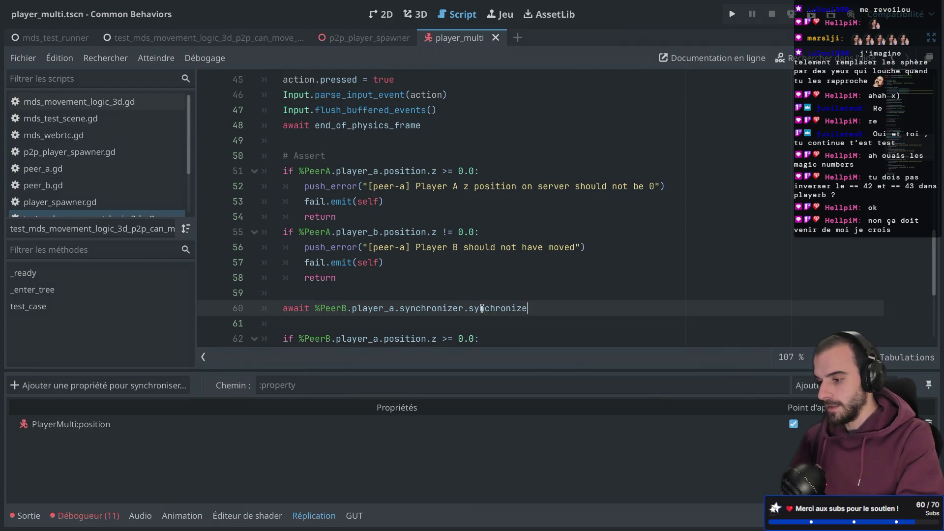
{"action": "key", "text": "BackSpace"}
{"action": "left_click", "coordinate": [473, 269]}
{"action": "scroll", "coordinate": [442, 233], "scroll_direction": "down", "scroll_amount": 3}
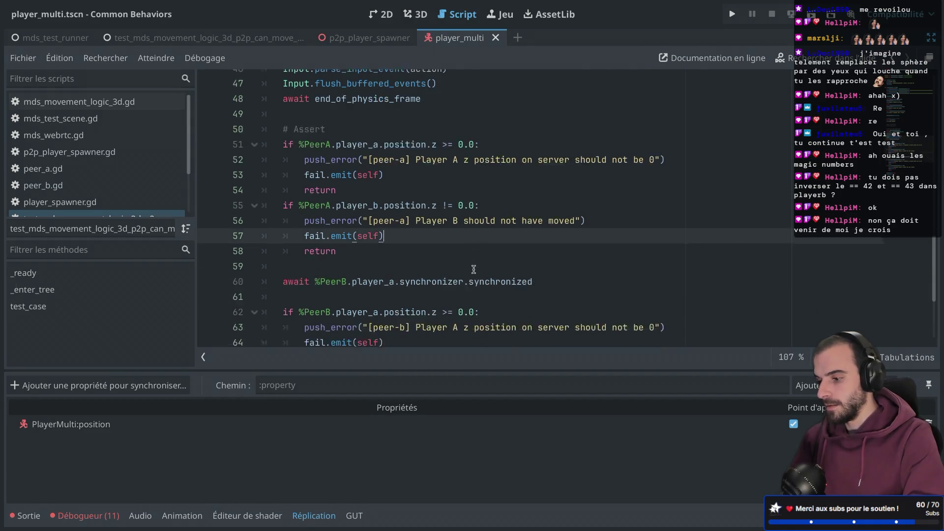
{"action": "left_click", "coordinate": [416, 162]}
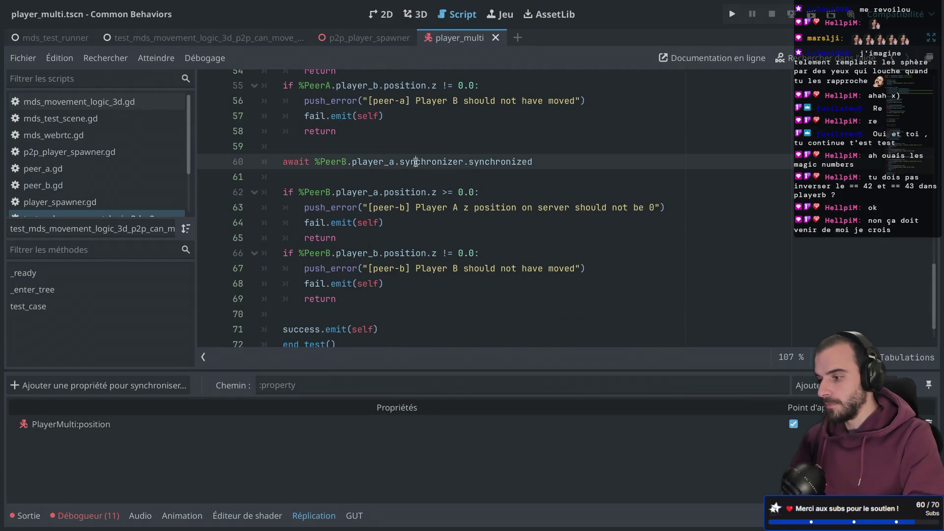
{"action": "left_click", "coordinate": [88, 36]}
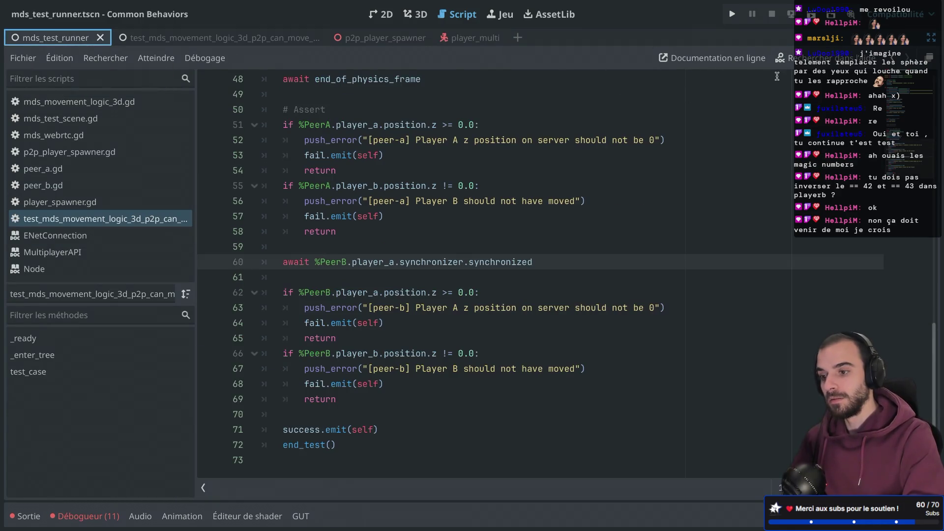
Run mds_test_runner and jump from the debugger errors to the failing assert on line 63.
{"action": "left_click", "coordinate": [812, 13]}
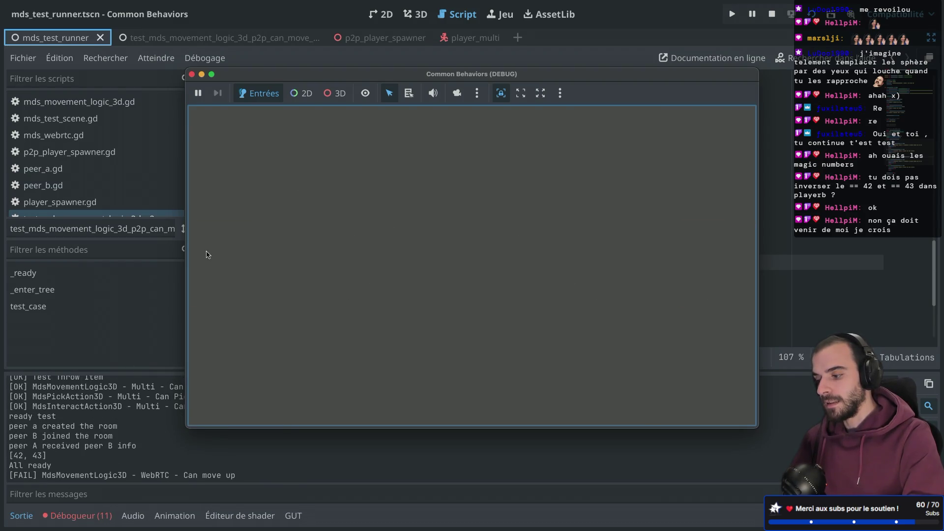
{"action": "left_click", "coordinate": [192, 73]}
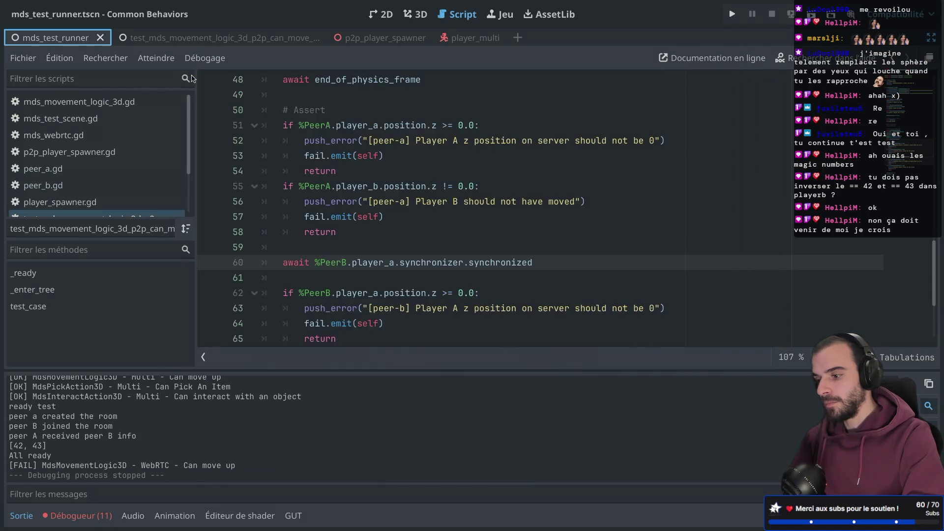
{"action": "left_click", "coordinate": [105, 517]}
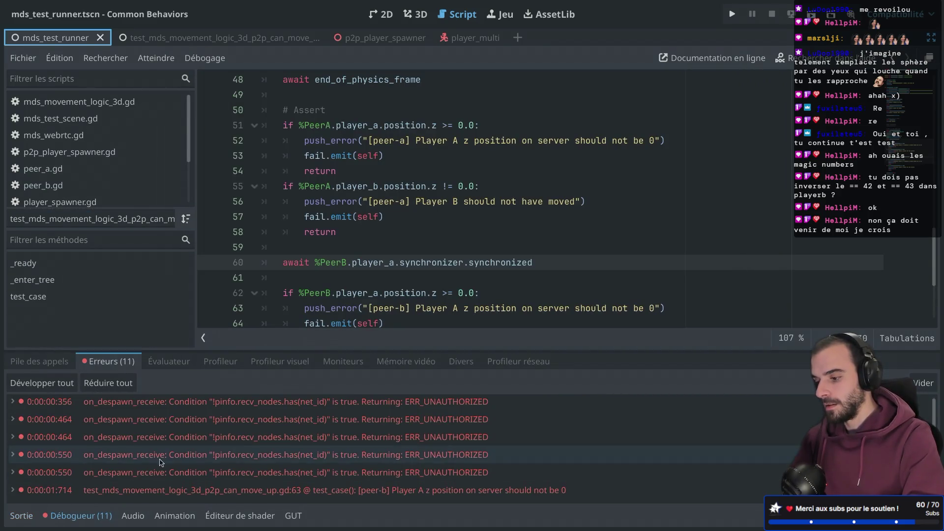
{"action": "double_click", "coordinate": [332, 492]}
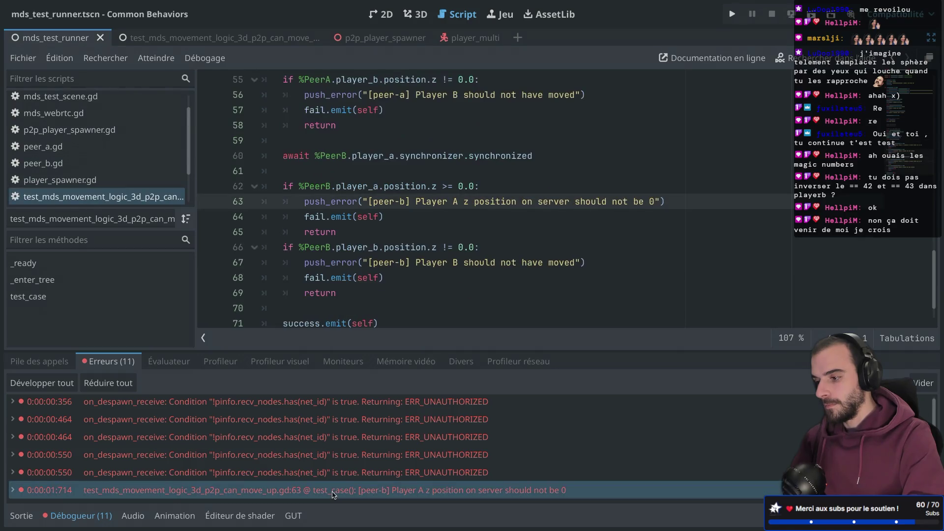
{"action": "left_click_drag", "start_coordinate": [326, 156], "coordinate": [401, 155]}
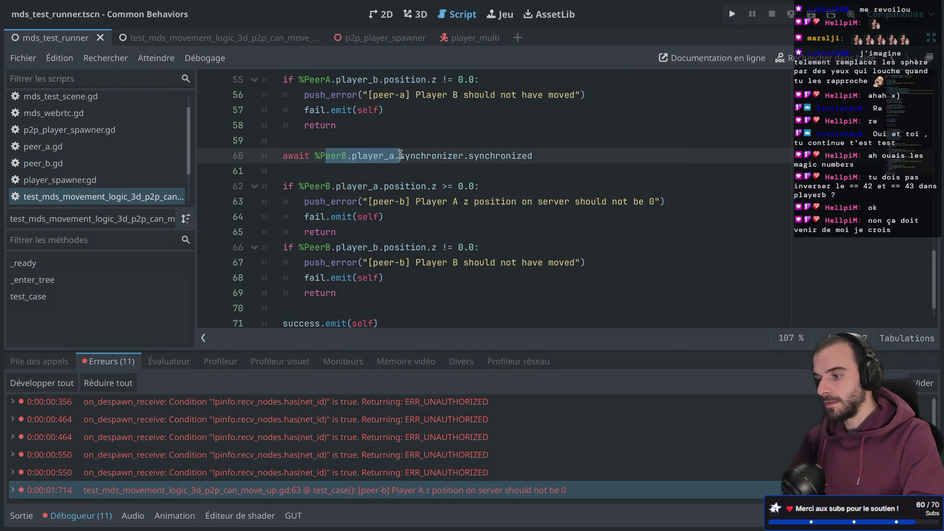
{"action": "left_click", "coordinate": [487, 149]}
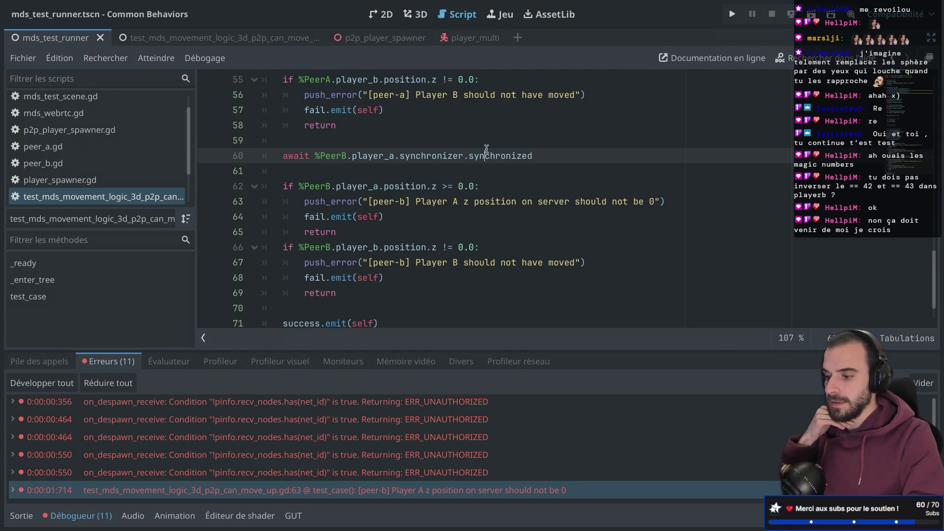
{"action": "scroll", "coordinate": [486, 148], "scroll_direction": "up", "scroll_amount": 3}
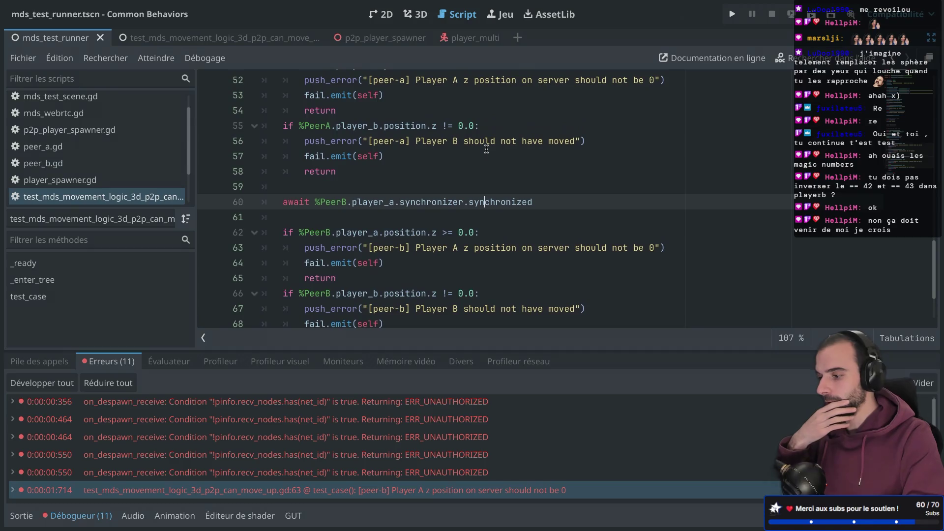
{"action": "scroll", "coordinate": [486, 148], "scroll_direction": "up", "scroll_amount": 2}
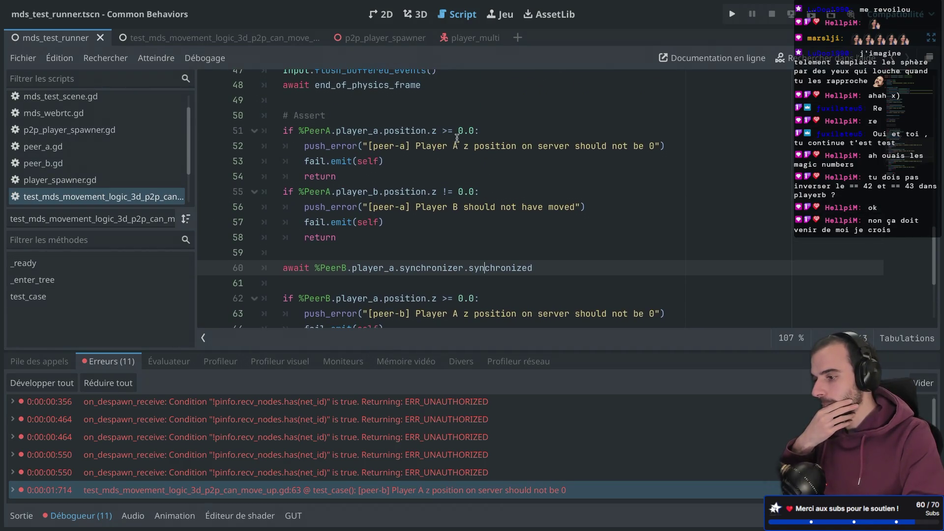
{"action": "scroll", "coordinate": [392, 149], "scroll_direction": "down", "scroll_amount": 4}
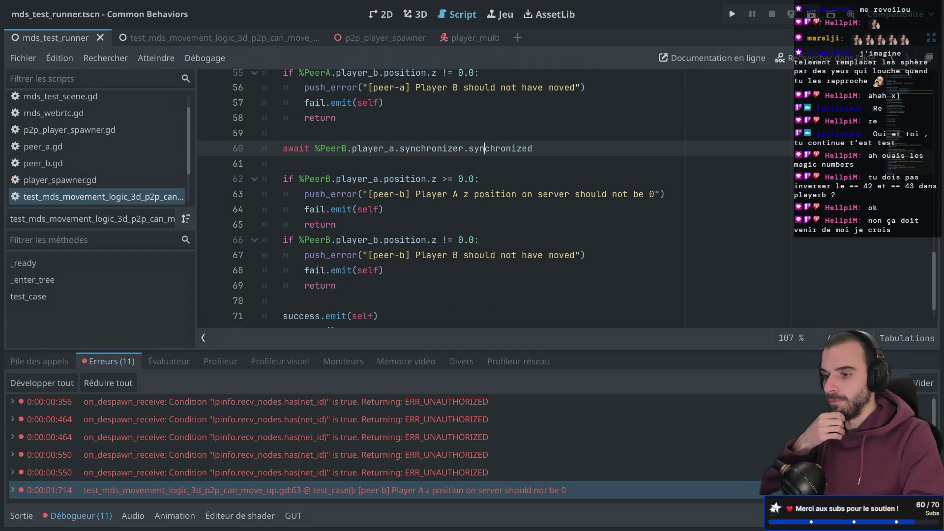
Rerun the test runner, then run the p2p can-move-up test scene alone and stop it.
{"action": "left_click", "coordinate": [812, 14]}
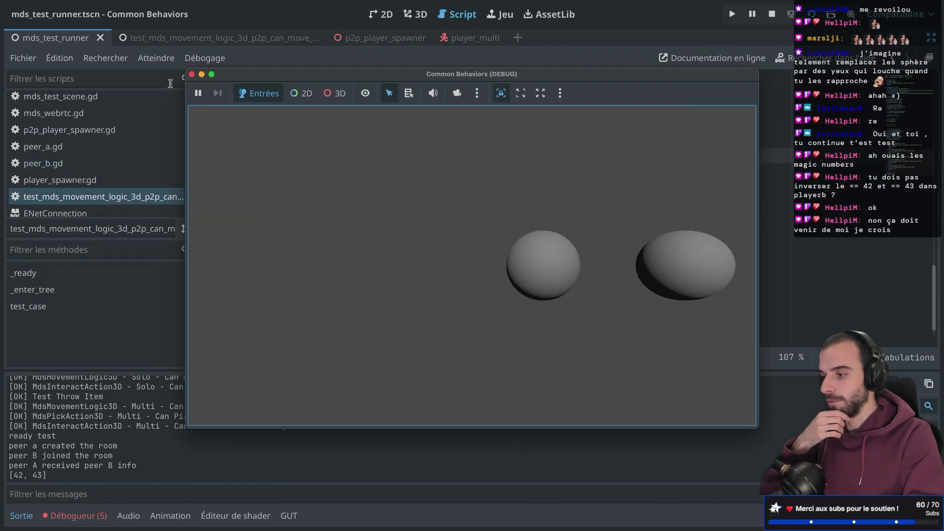
{"action": "left_click", "coordinate": [192, 74]}
{"action": "left_click", "coordinate": [163, 38]}
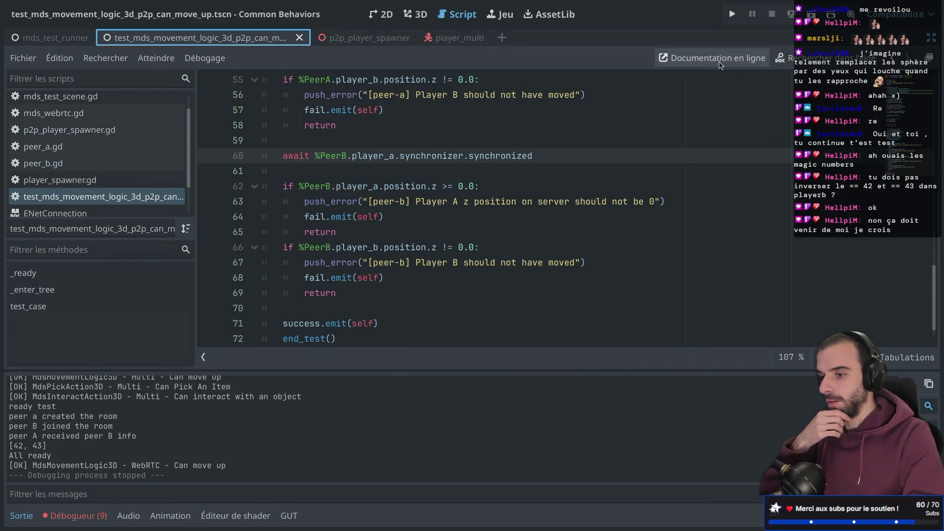
{"action": "left_click", "coordinate": [813, 14]}
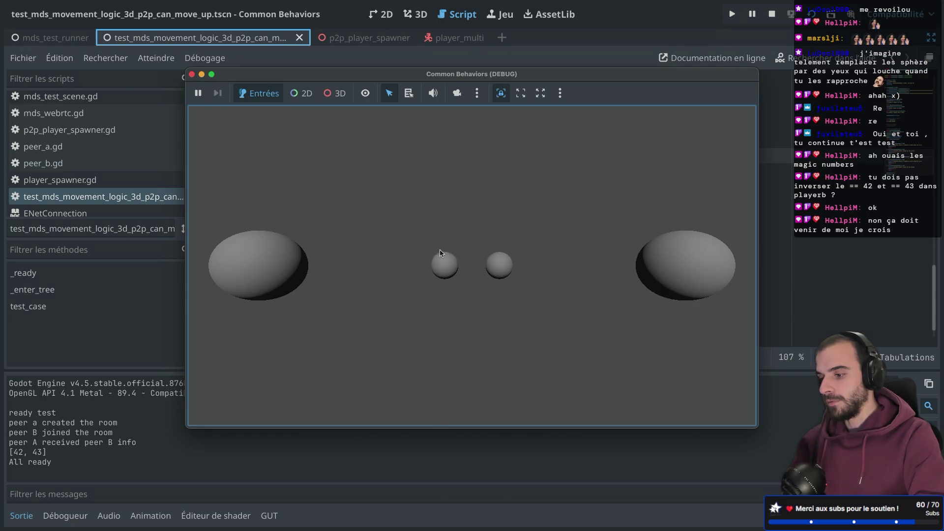
{"action": "left_click", "coordinate": [192, 74]}
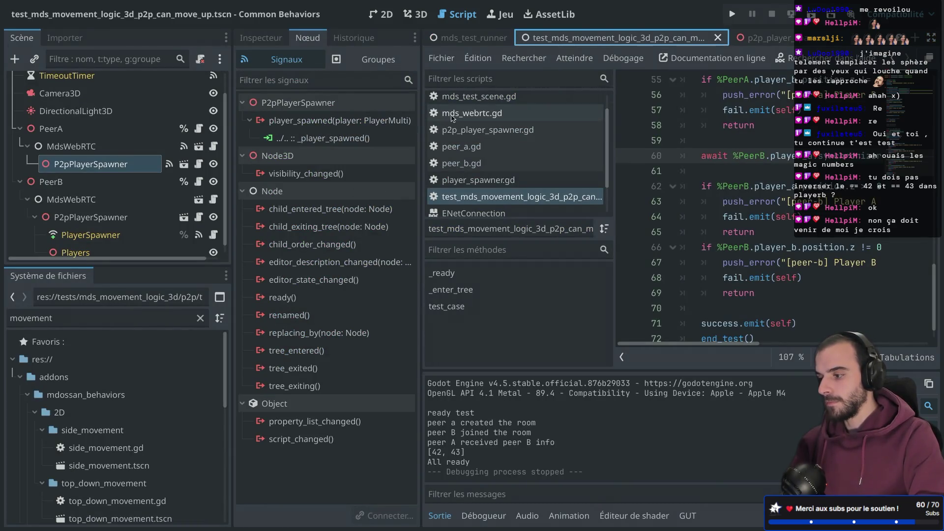
Open the p2p_player_spawner scene and select its P2pPlayerSpawner root node.
{"action": "mouse_move", "coordinate": [744, 38]}
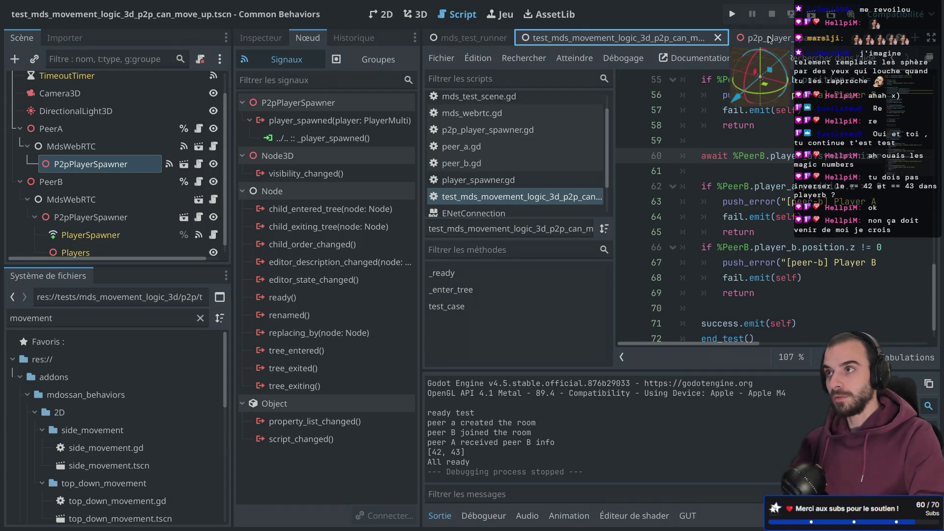
{"action": "left_click", "coordinate": [770, 39]}
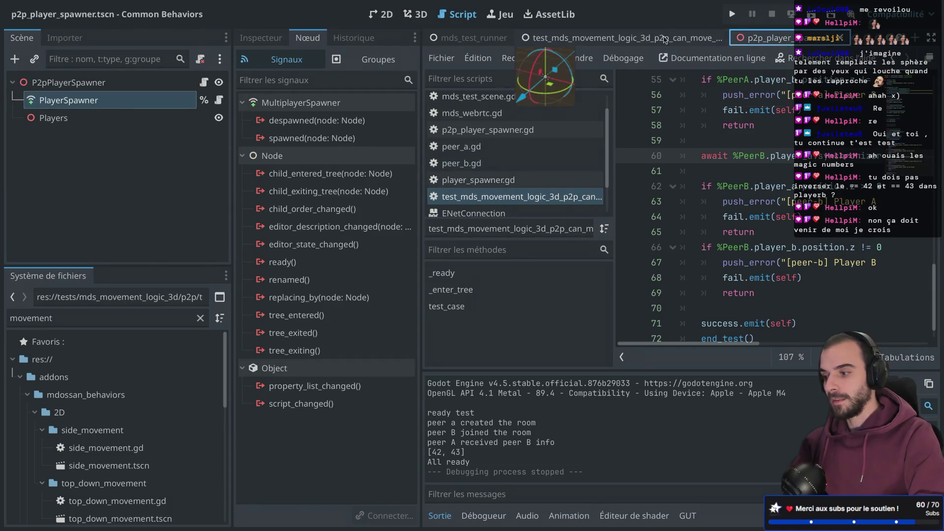
{"action": "left_click", "coordinate": [116, 83]}
{"action": "left_click", "coordinate": [122, 103]}
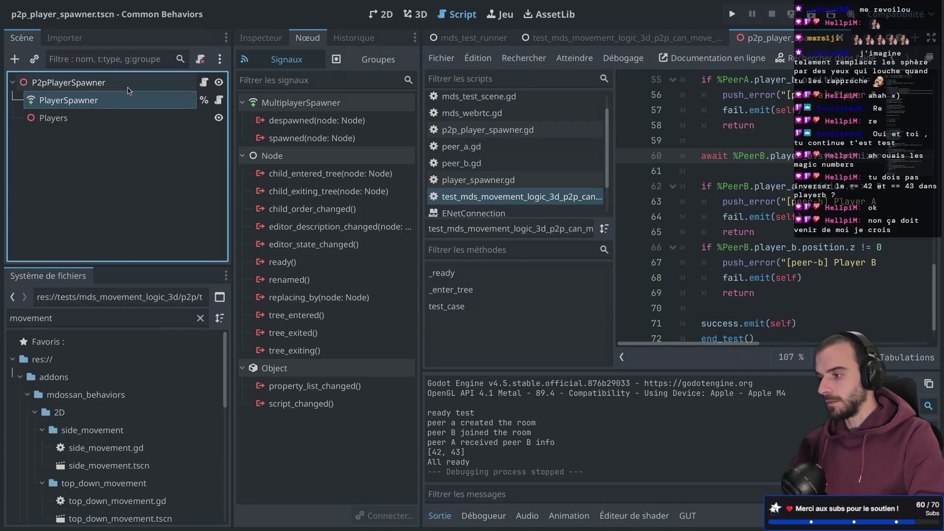
{"action": "left_click", "coordinate": [123, 83]}
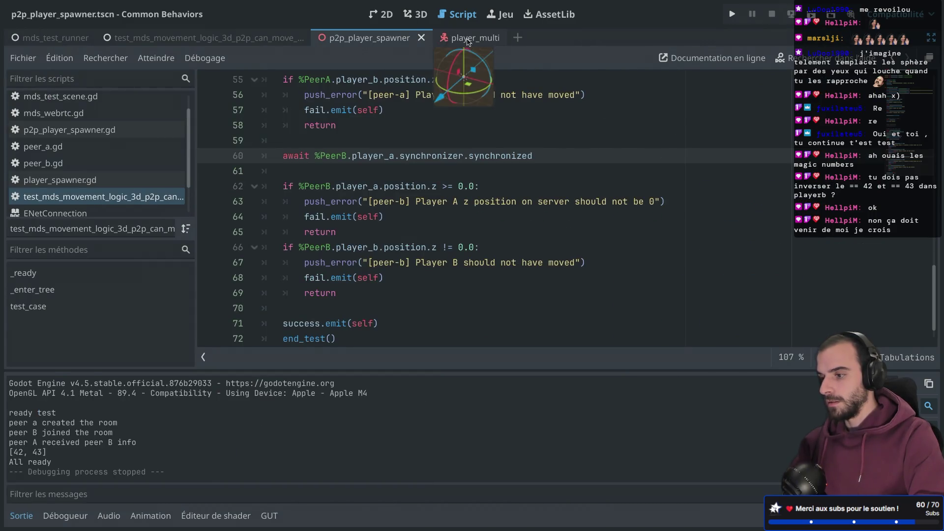
In player_multi, select MultiplayerSynchronizer and right-click its synchronized() signal in the Node dock.
{"action": "key", "text": "ctrl+shift+t"}
{"action": "left_click", "coordinate": [117, 100]}
{"action": "mouse_move", "coordinate": [314, 121]}
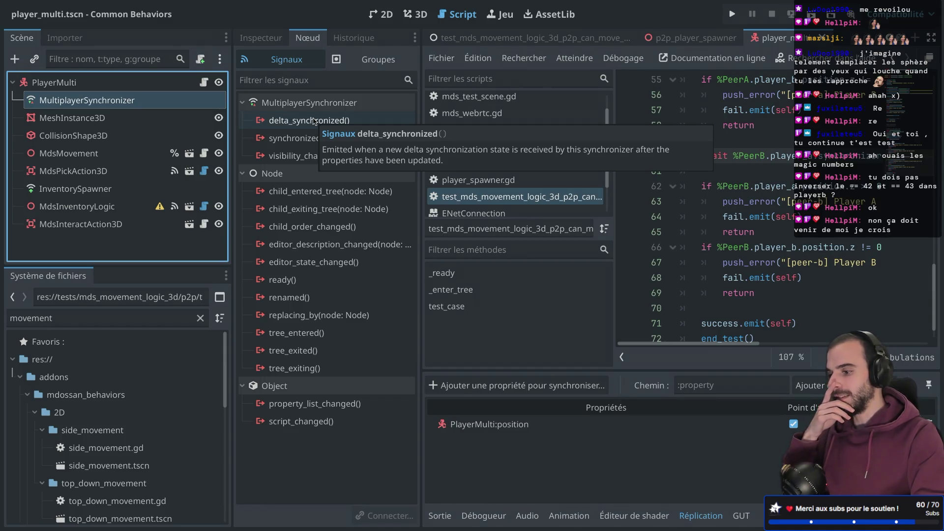
{"action": "mouse_move", "coordinate": [308, 138]}
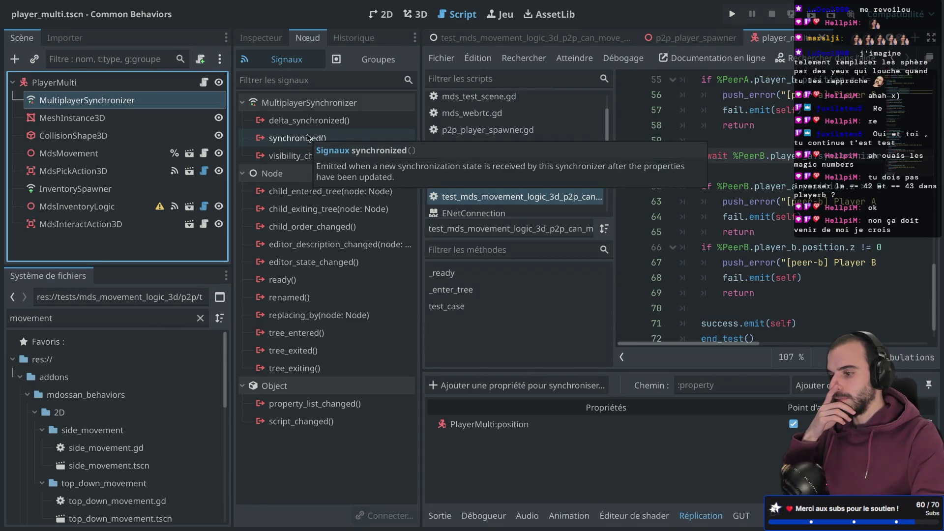
{"action": "left_click", "coordinate": [308, 138]}
{"action": "right_click", "coordinate": [310, 143]}
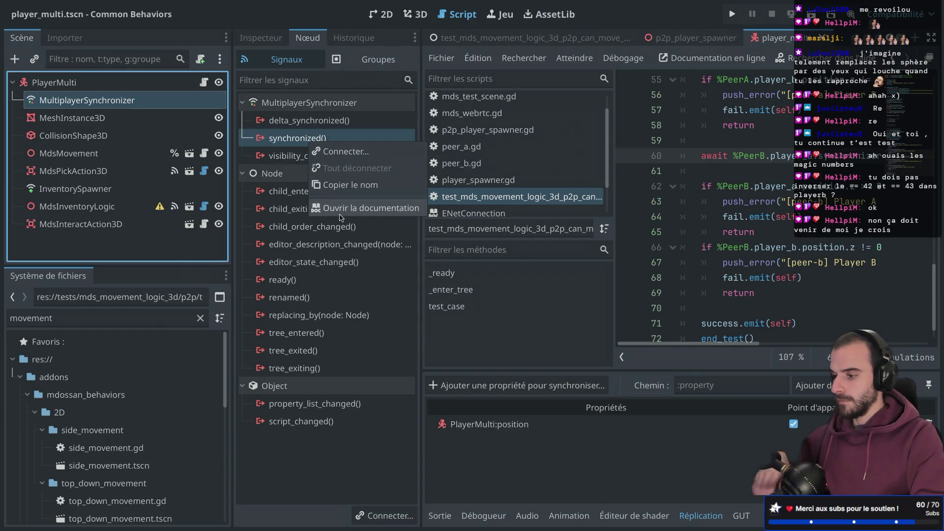
Open the MultiplayerSynchronizer documentation full-width and scroll to its Signals section.
{"action": "left_click", "coordinate": [345, 208]}
{"action": "mouse_move", "coordinate": [364, 193]}
{"action": "key", "text": "ctrl+shift+F11"}
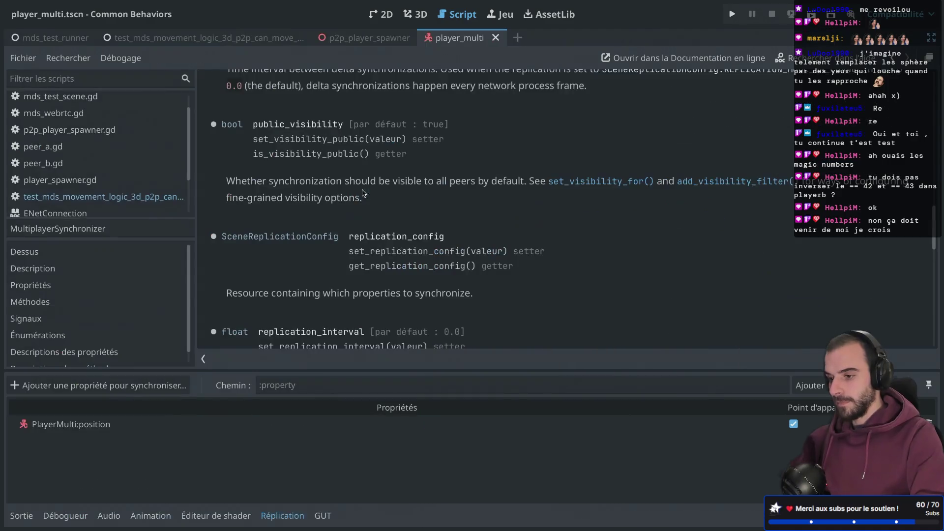
{"action": "scroll", "coordinate": [371, 172], "scroll_direction": "up", "scroll_amount": 1}
{"action": "scroll", "coordinate": [370, 172], "scroll_direction": "down", "scroll_amount": 4}
{"action": "scroll", "coordinate": [371, 173], "scroll_direction": "down", "scroll_amount": 2}
{"action": "scroll", "coordinate": [371, 172], "scroll_direction": "up", "scroll_amount": 1}
{"action": "scroll", "coordinate": [371, 172], "scroll_direction": "down", "scroll_amount": 10}
{"action": "scroll", "coordinate": [371, 173], "scroll_direction": "up", "scroll_amount": 6}
{"action": "scroll", "coordinate": [371, 172], "scroll_direction": "down", "scroll_amount": 4}
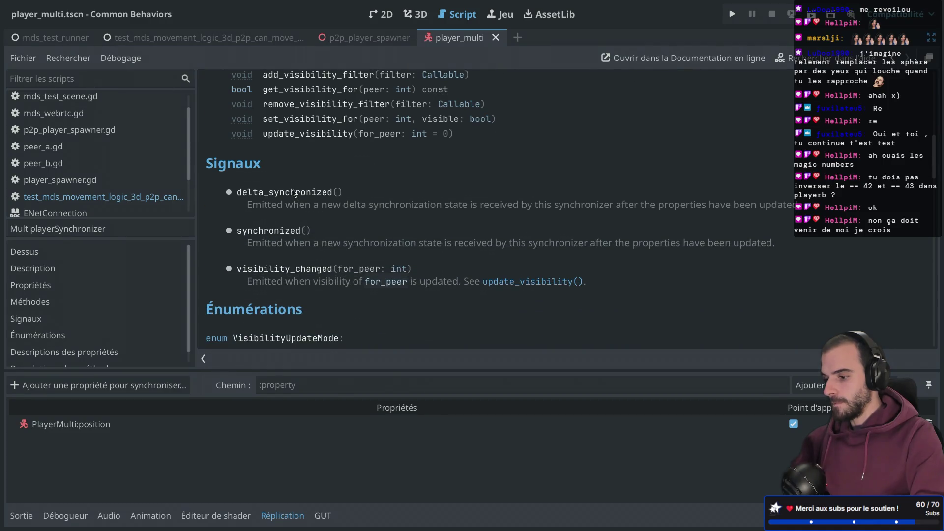
{"action": "scroll", "coordinate": [314, 206], "scroll_direction": "down", "scroll_amount": 1}
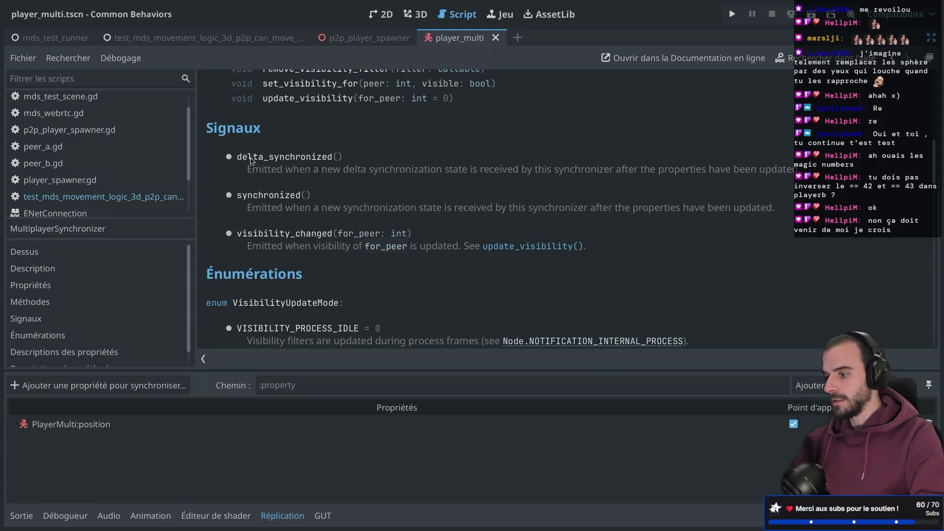
Read the delta_synchronized description, then restore the side panels and return to the p2p can-move-up scene.
{"action": "left_click_drag", "start_coordinate": [238, 159], "coordinate": [330, 160]}
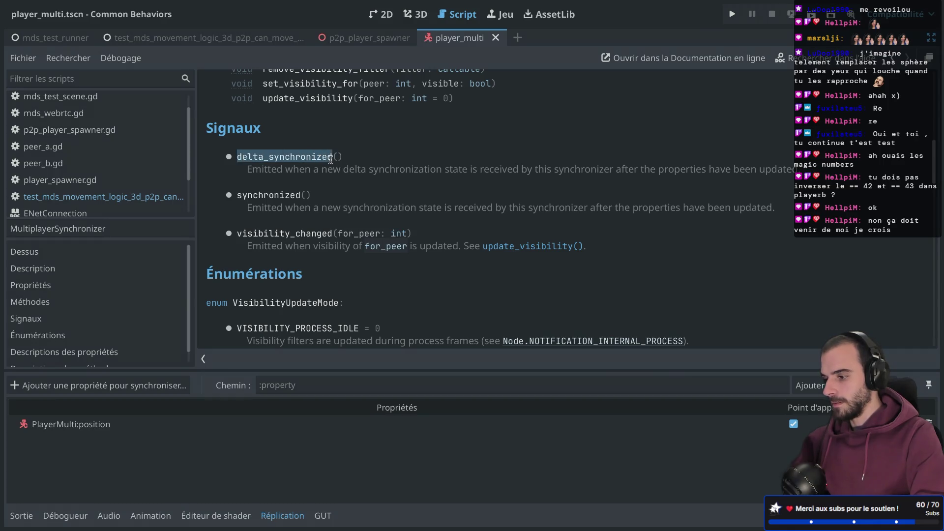
{"action": "left_click", "coordinate": [374, 145]}
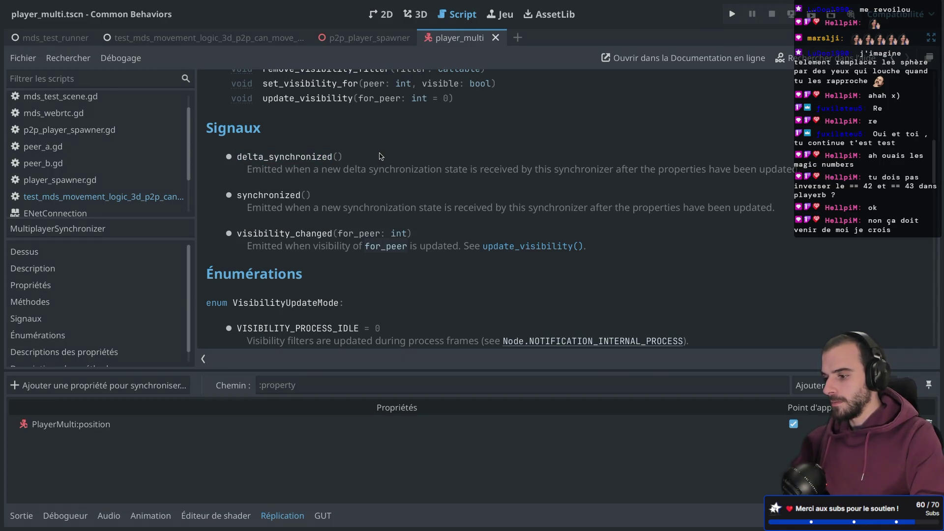
{"action": "scroll", "coordinate": [380, 153], "scroll_direction": "up", "scroll_amount": 1}
{"action": "scroll", "coordinate": [379, 157], "scroll_direction": "up", "scroll_amount": 5}
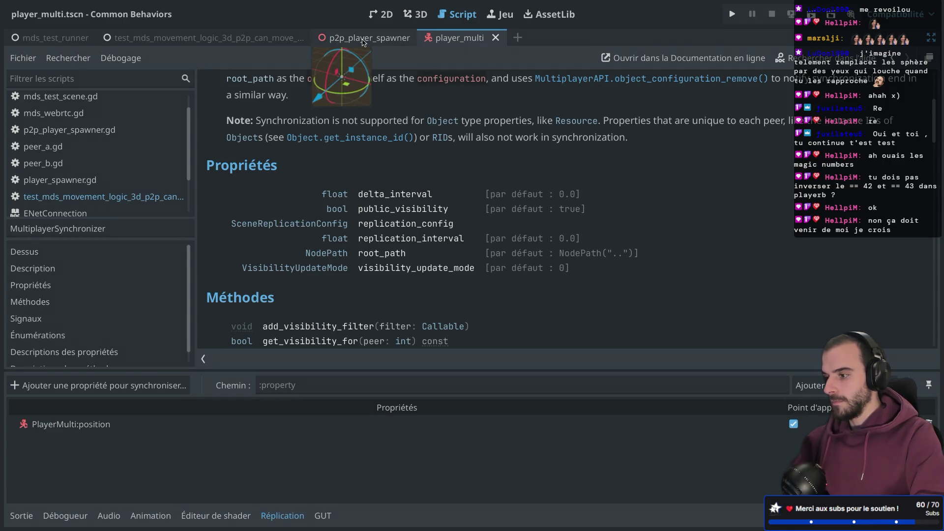
{"action": "key", "text": "ctrl+shift+F11"}
{"action": "left_click", "coordinate": [506, 43]}
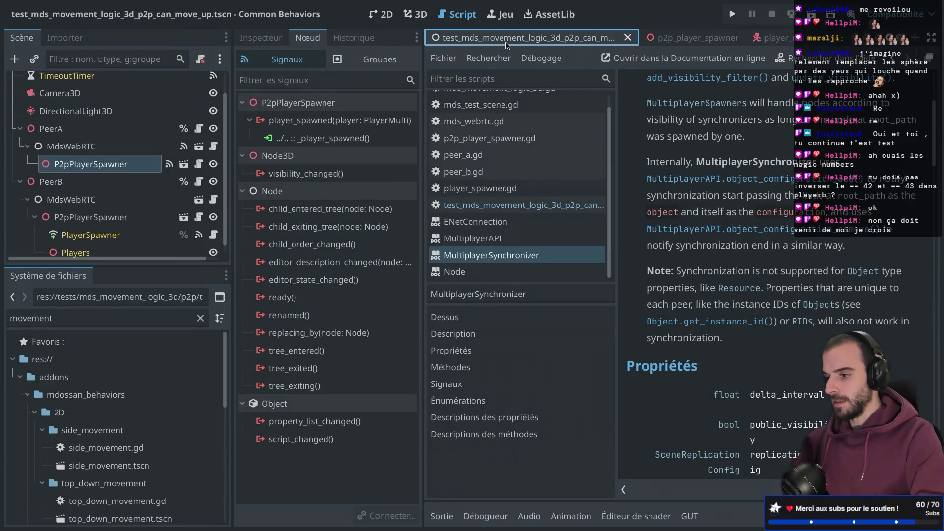
Make line 60 await synchronizer.delta_synchronized, save, and rerun mds_test_runner.
{"action": "key", "text": "ctrl+shift+F11"}
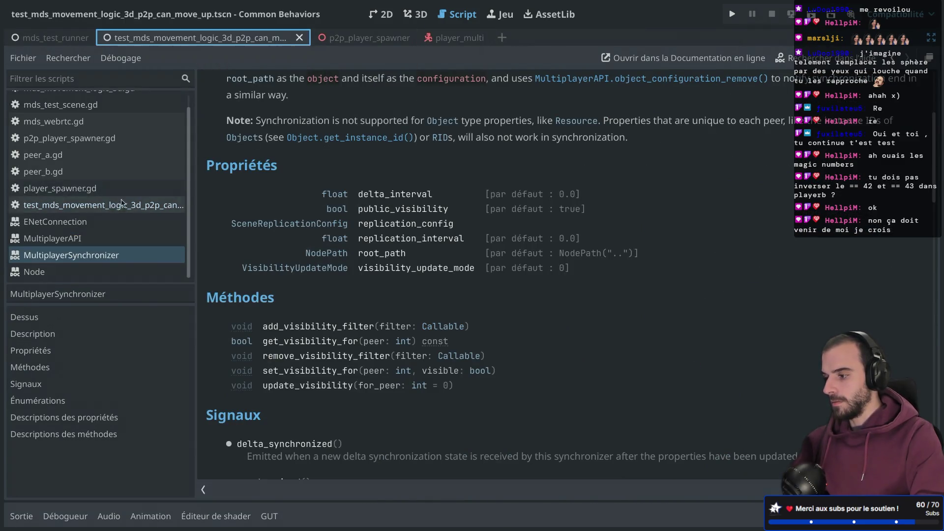
{"action": "left_click", "coordinate": [157, 203]}
{"action": "key", "text": "ctrl+z"}
{"action": "key", "text": "ctrl+s"}
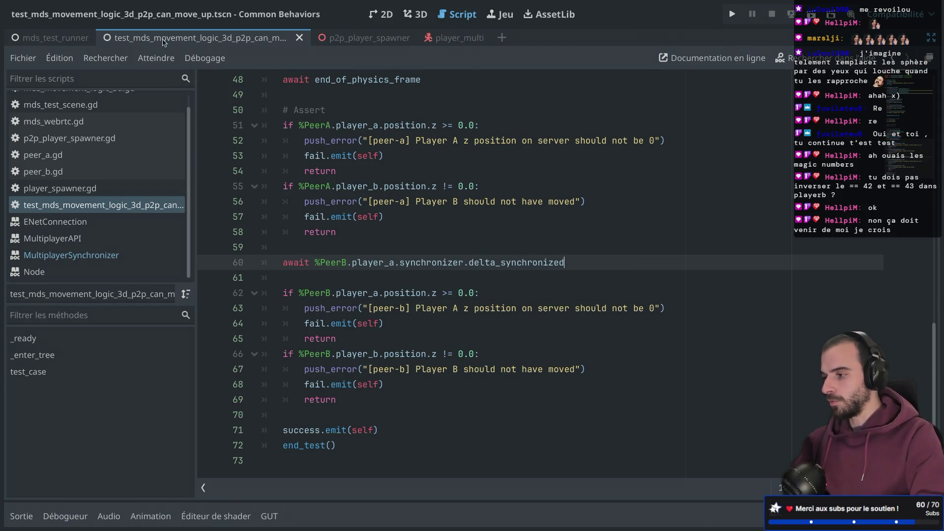
{"action": "left_click", "coordinate": [55, 37]}
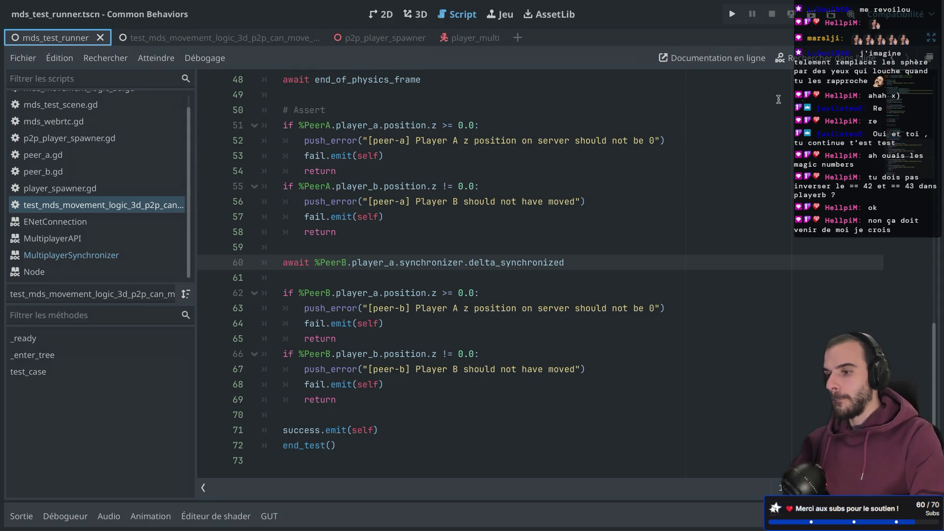
{"action": "left_click", "coordinate": [811, 15]}
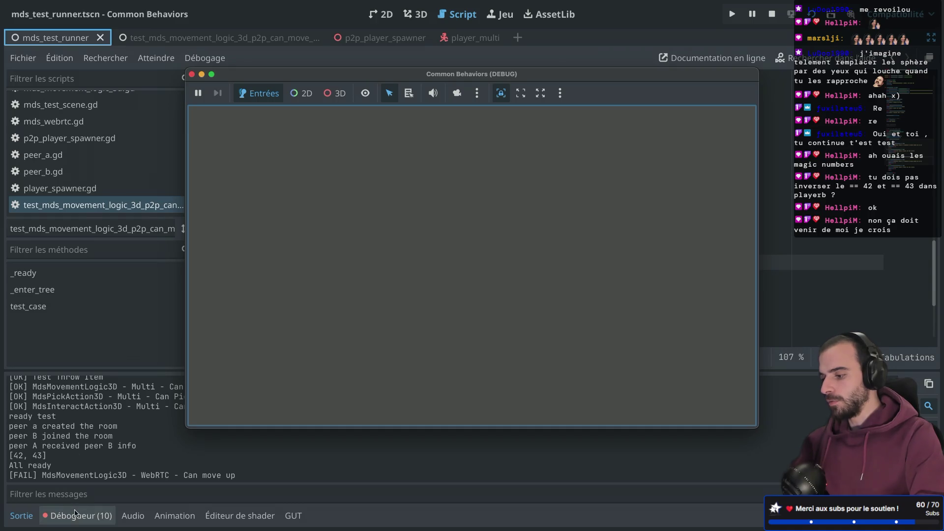
Stop the game and inspect the failing test line and the get_cached_object, on_despawn_receive and get_node errors.
{"action": "left_click", "coordinate": [192, 73]}
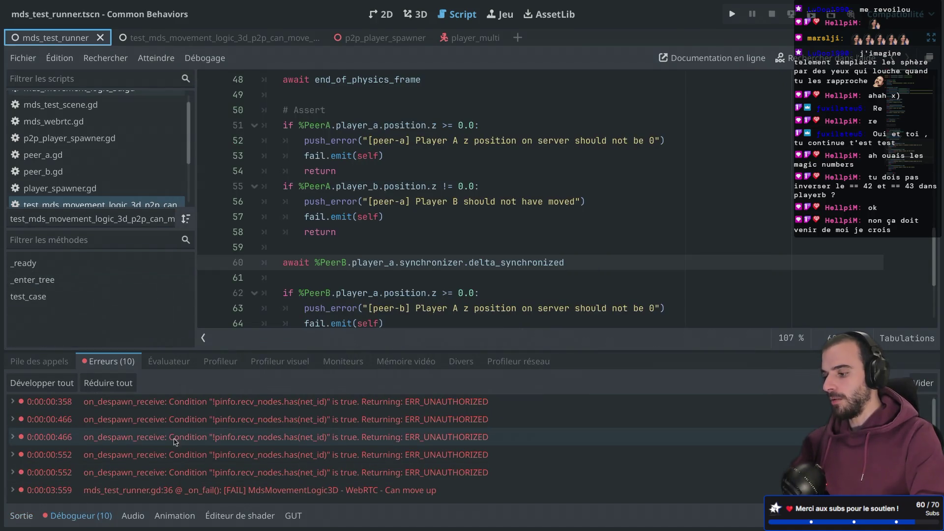
{"action": "scroll", "coordinate": [340, 215], "scroll_direction": "down", "scroll_amount": 2}
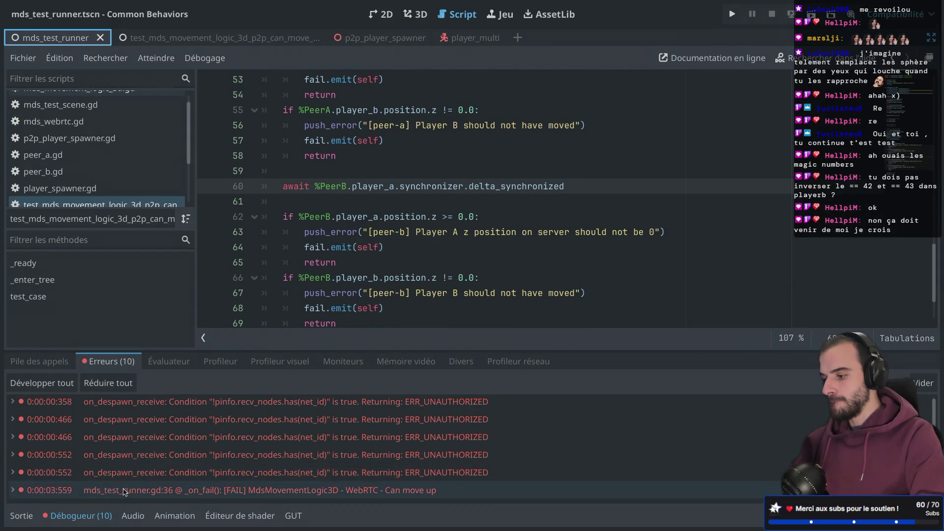
{"action": "scroll", "coordinate": [204, 452], "scroll_direction": "down", "scroll_amount": 3}
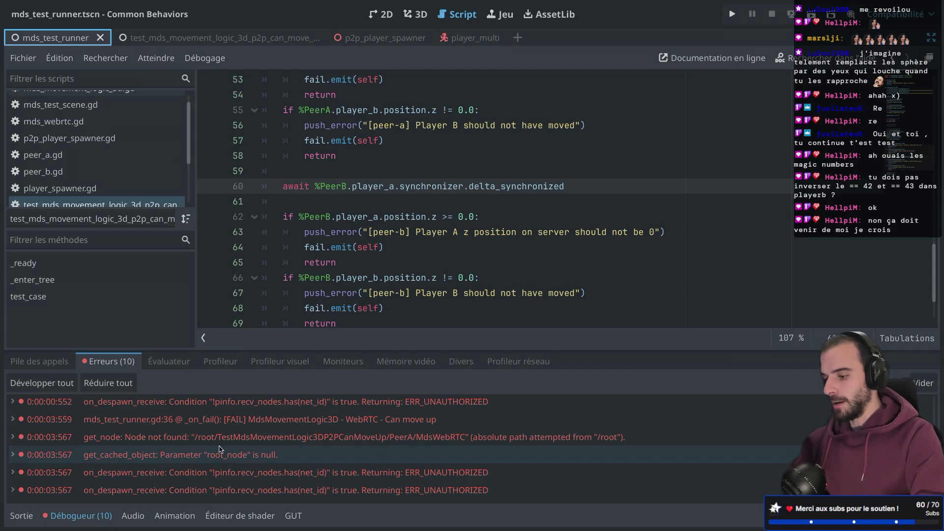
{"action": "scroll", "coordinate": [261, 487], "scroll_direction": "up", "scroll_amount": 1}
{"action": "scroll", "coordinate": [266, 475], "scroll_direction": "up", "scroll_amount": 2}
{"action": "scroll", "coordinate": [265, 475], "scroll_direction": "down", "scroll_amount": 3}
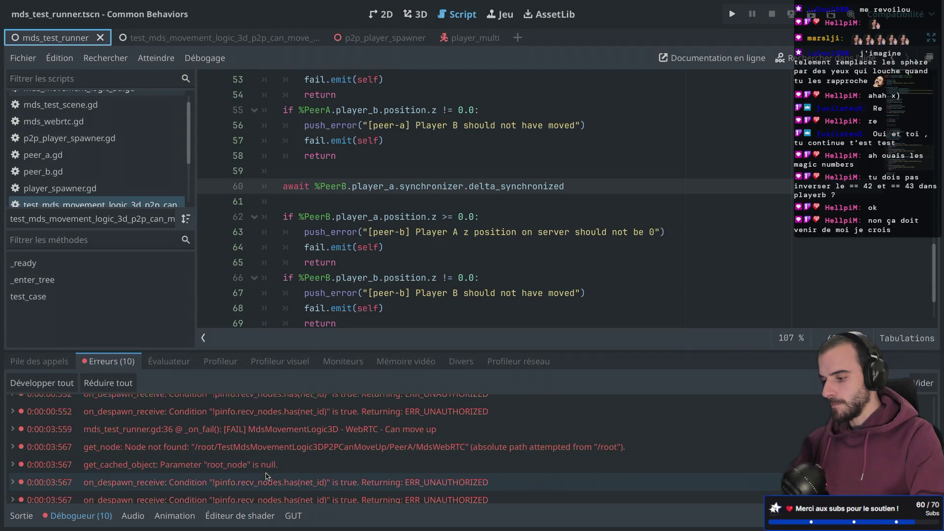
{"action": "left_click", "coordinate": [294, 422]}
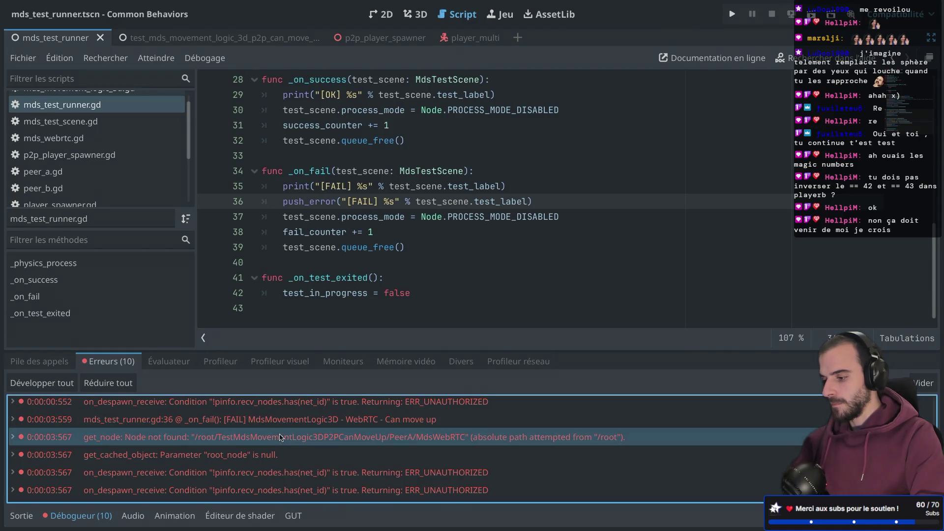
{"action": "left_click", "coordinate": [268, 453]}
{"action": "left_click", "coordinate": [265, 472]}
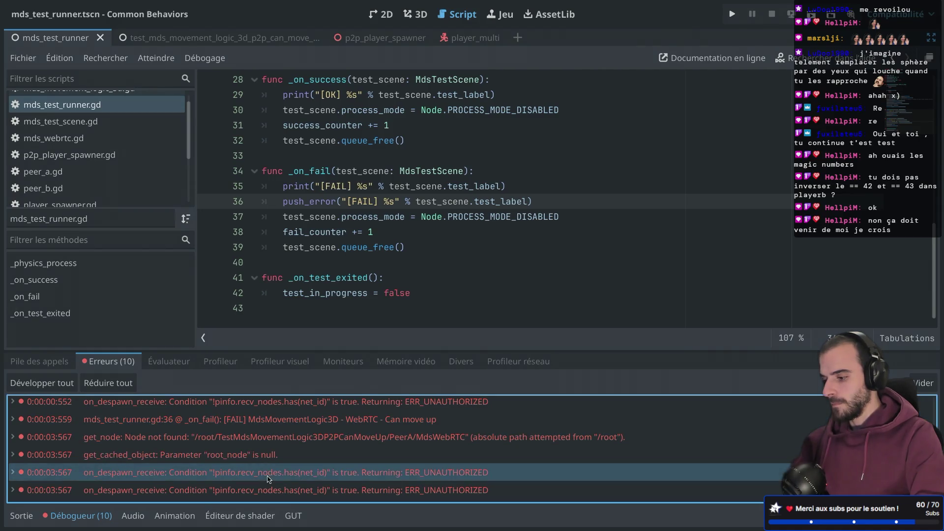
{"action": "left_click", "coordinate": [252, 462]}
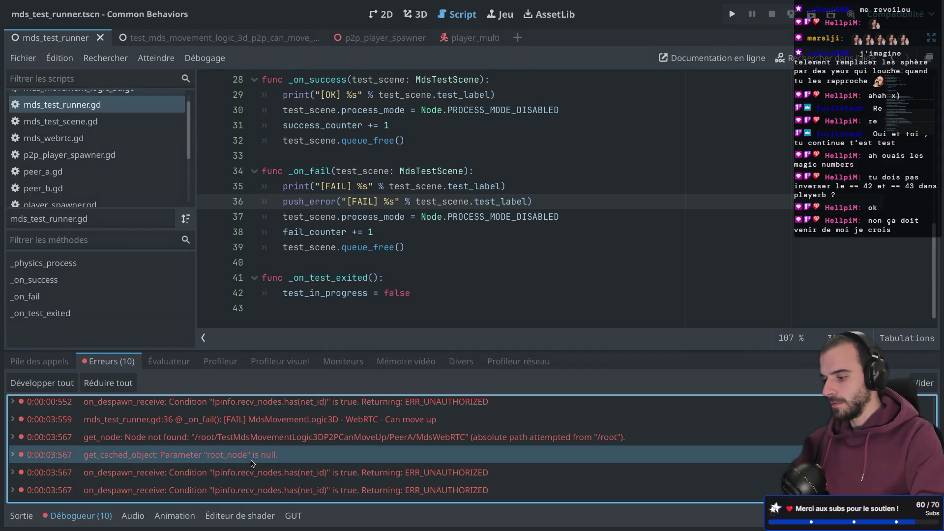
{"action": "left_click", "coordinate": [249, 440]}
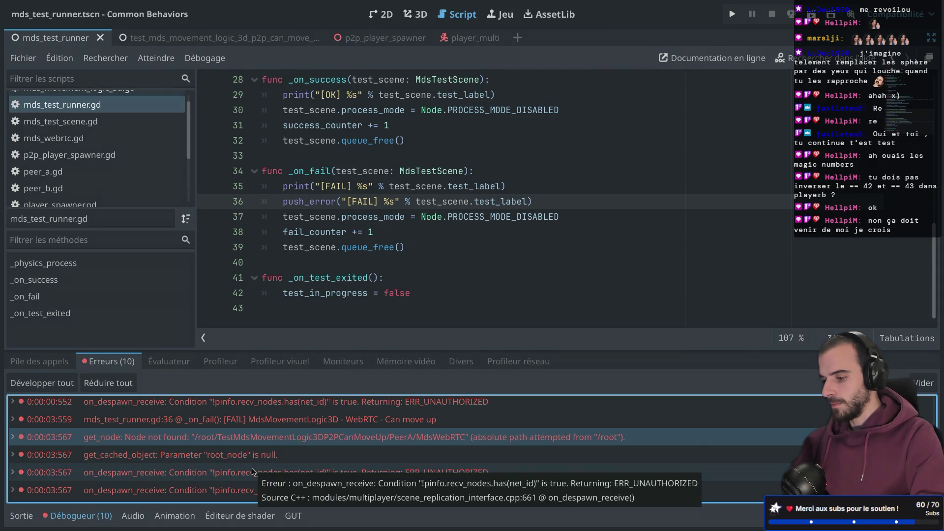
Expand and collapse the get_node error details, then open the p2p movement test script.
{"action": "scroll", "coordinate": [289, 442], "scroll_direction": "up", "scroll_amount": 2}
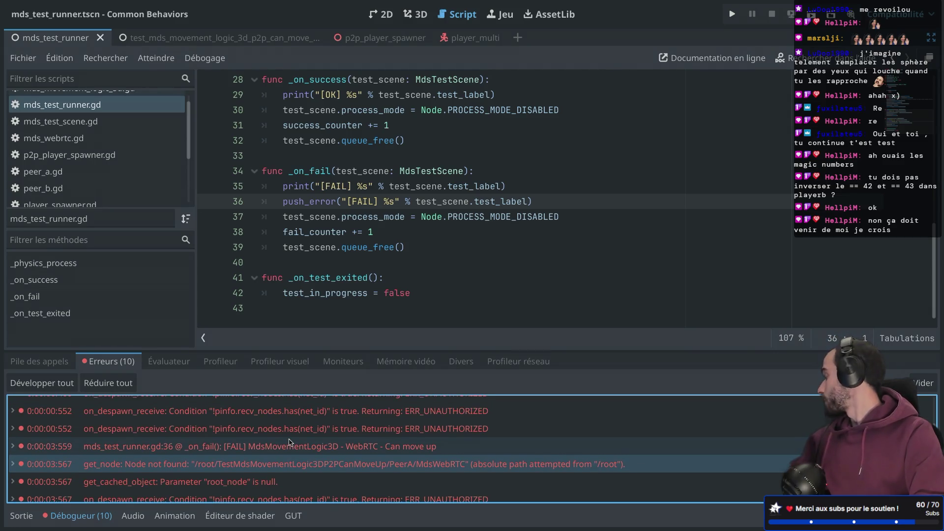
{"action": "scroll", "coordinate": [290, 442], "scroll_direction": "up", "scroll_amount": 1}
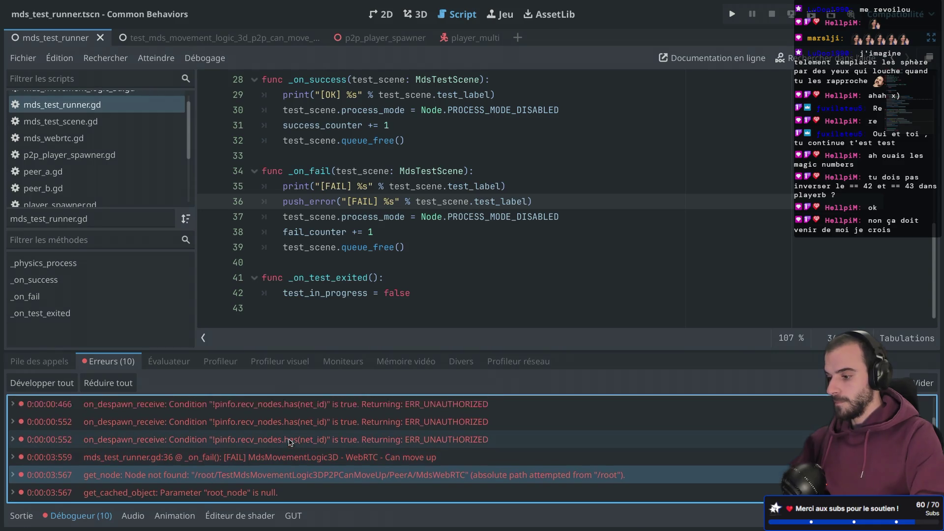
{"action": "scroll", "coordinate": [289, 442], "scroll_direction": "up", "scroll_amount": 2}
{"action": "scroll", "coordinate": [289, 442], "scroll_direction": "down", "scroll_amount": 4}
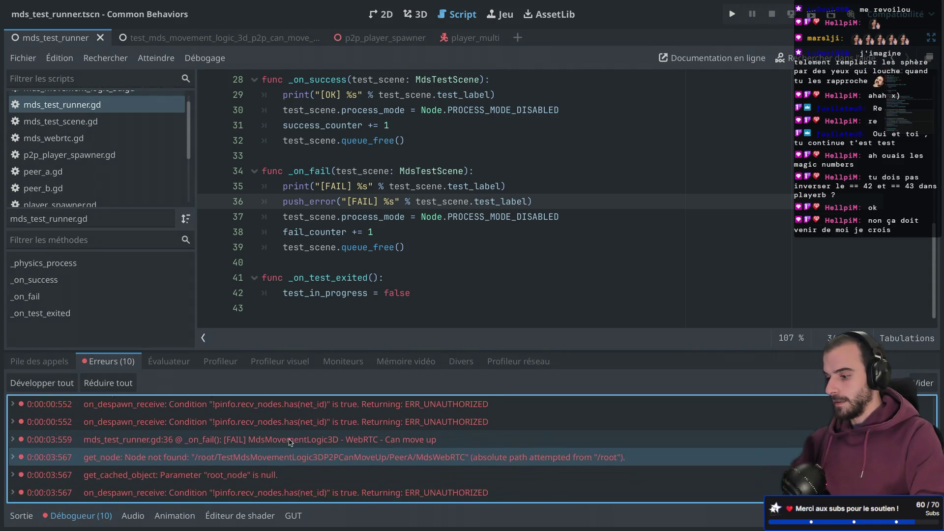
{"action": "left_click", "coordinate": [293, 450]}
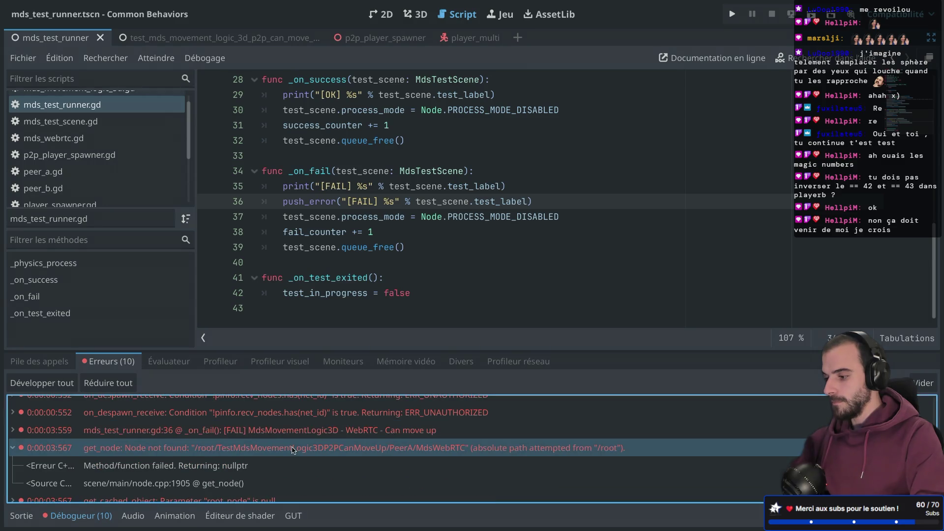
{"action": "left_click", "coordinate": [293, 449]}
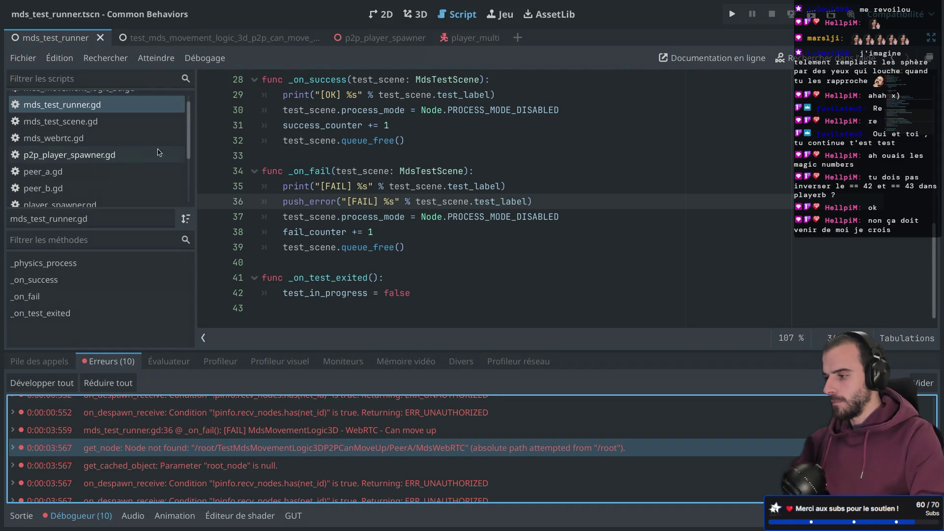
{"action": "scroll", "coordinate": [143, 150], "scroll_direction": "down", "scroll_amount": 2}
{"action": "left_click", "coordinate": [131, 142]}
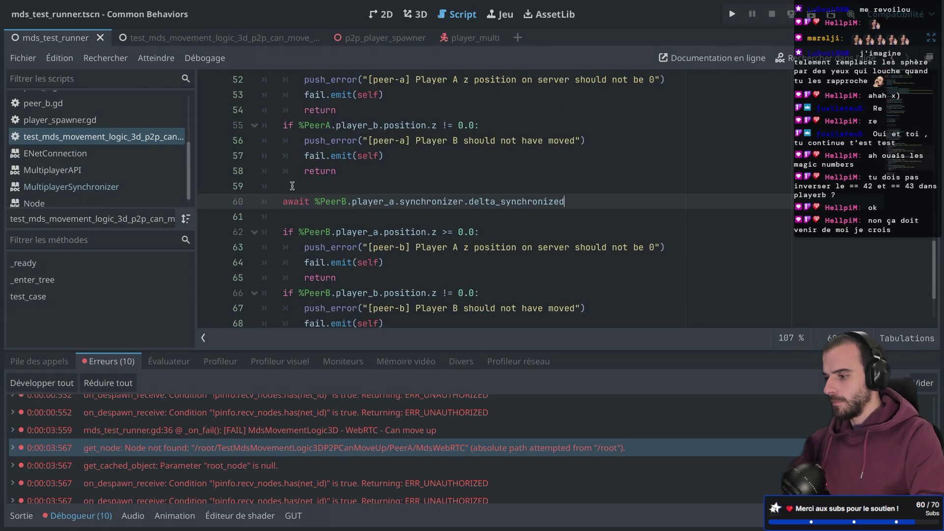
Comment out the line 60 delta_synchronized await with #.
{"action": "scroll", "coordinate": [292, 186], "scroll_direction": "down", "scroll_amount": 1}
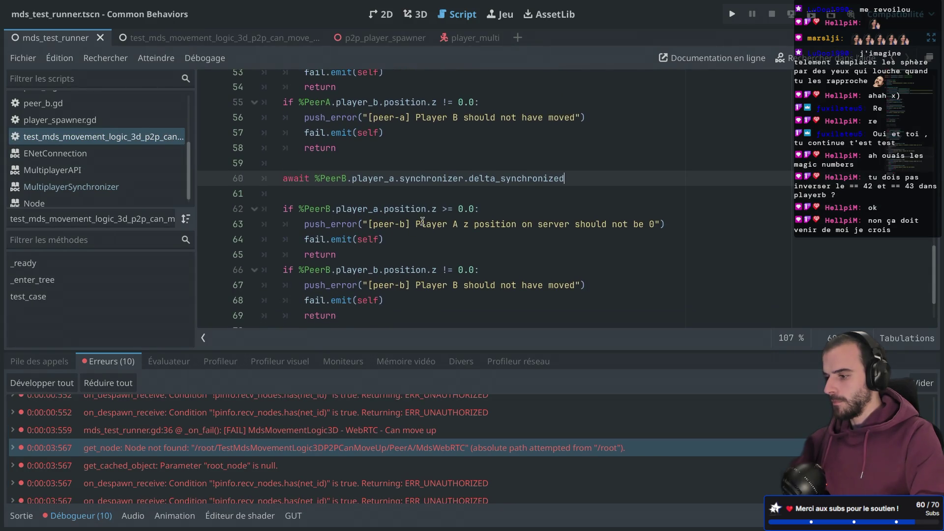
{"action": "left_click", "coordinate": [285, 178]}
{"action": "type", "text": "#"}
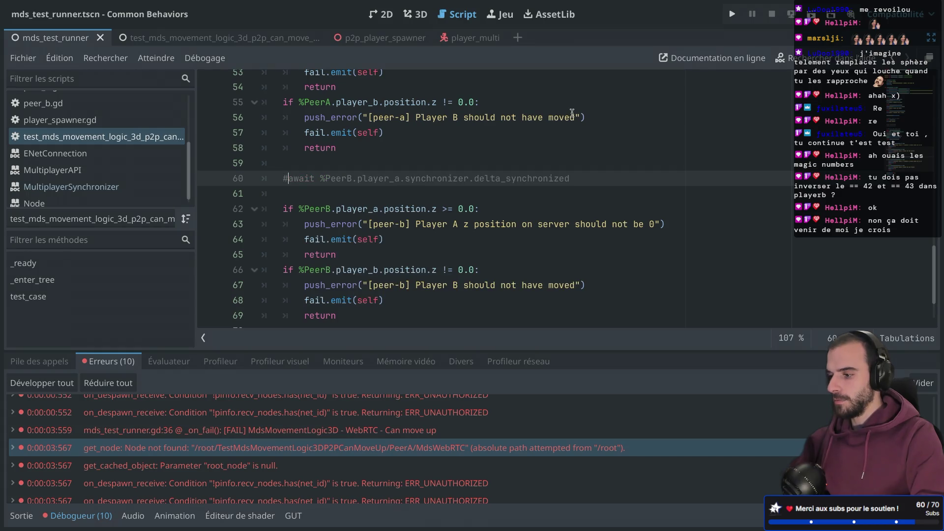
Run and stop the test runner twice, then review the debugger's error list.
{"action": "left_click", "coordinate": [811, 14]}
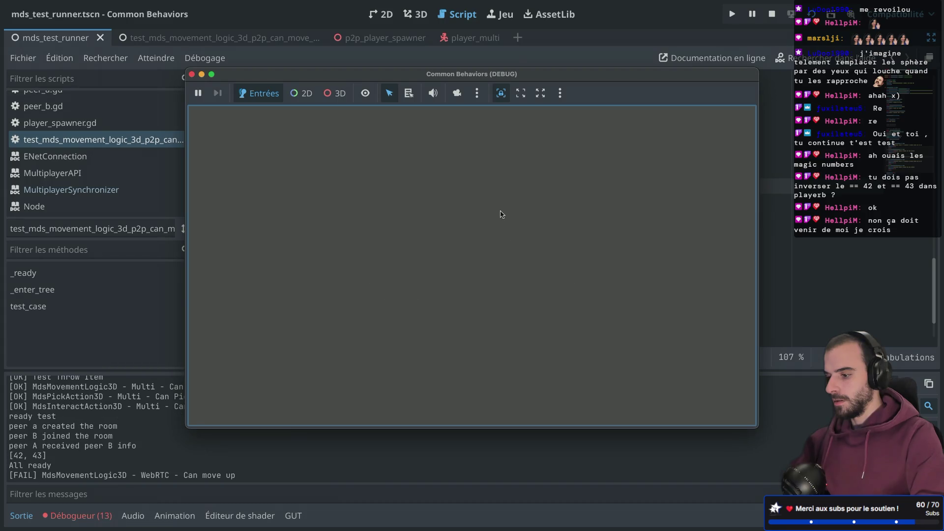
{"action": "left_click", "coordinate": [191, 74]}
{"action": "left_click", "coordinate": [812, 15]}
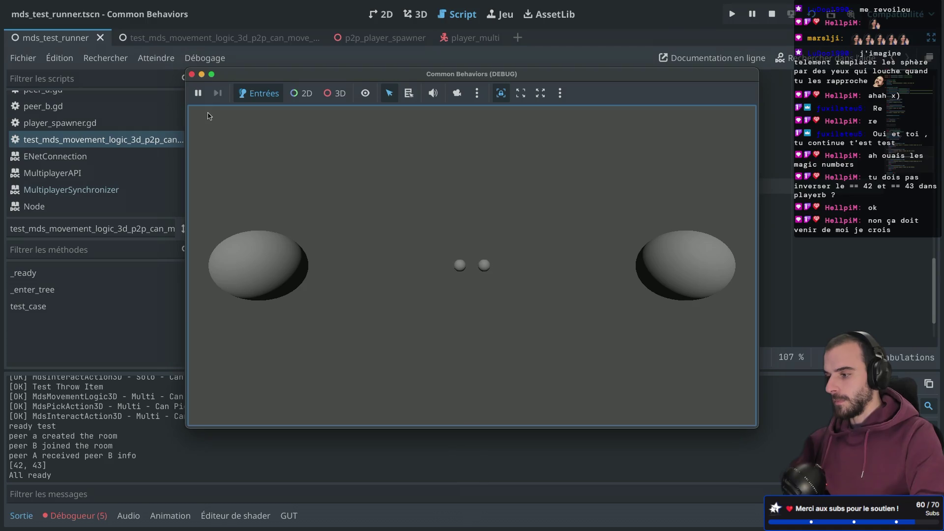
{"action": "left_click", "coordinate": [192, 75]}
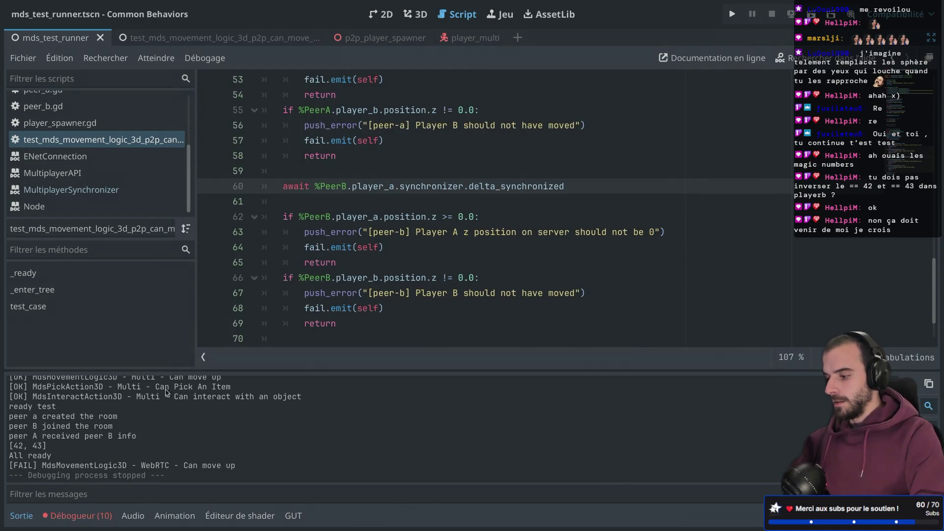
{"action": "left_click", "coordinate": [78, 516]}
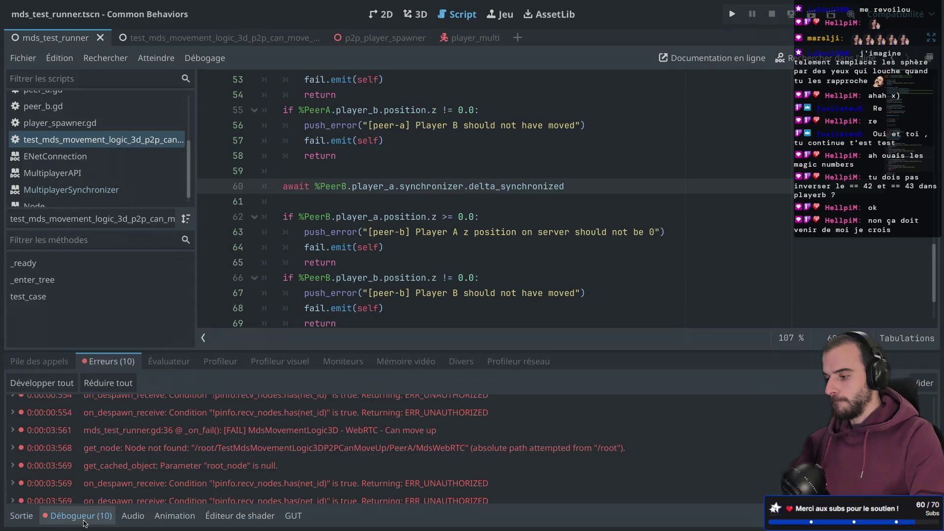
{"action": "scroll", "coordinate": [182, 465], "scroll_direction": "down", "scroll_amount": 2}
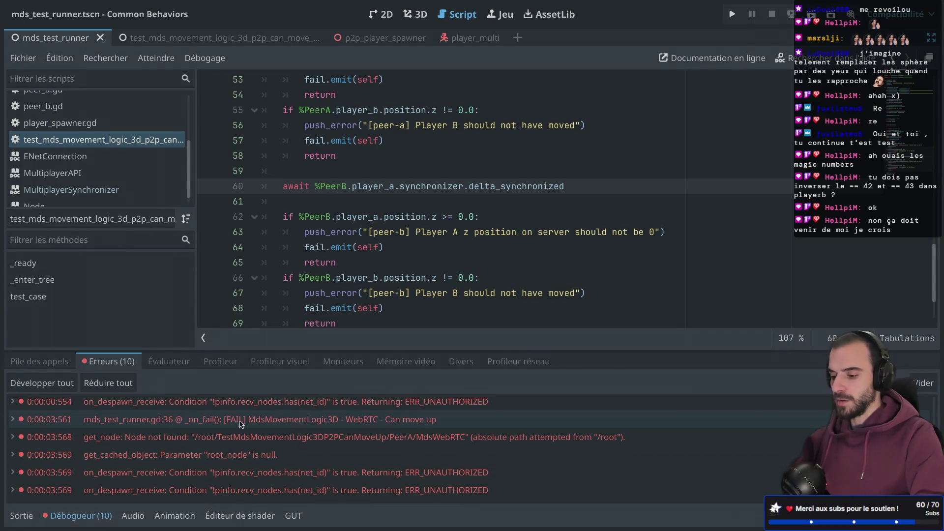
Replace delta_synchronized with synchronized on line 60, save the script, and rerun the test scene.
{"action": "scroll", "coordinate": [259, 452], "scroll_direction": "up", "scroll_amount": 2}
{"action": "scroll", "coordinate": [259, 464], "scroll_direction": "down", "scroll_amount": 2}
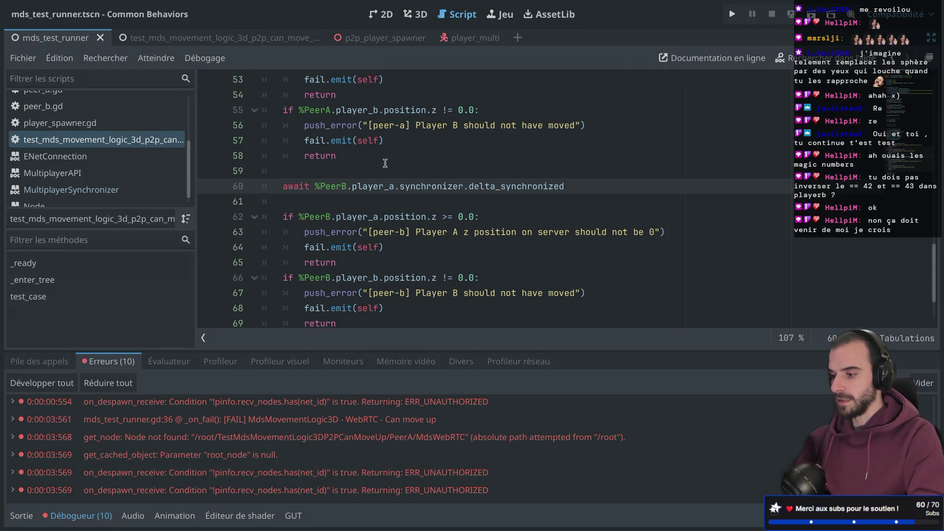
{"action": "double_click", "coordinate": [487, 187]}
{"action": "key", "text": "BackSpace"}
{"action": "type", "text": "sy"}
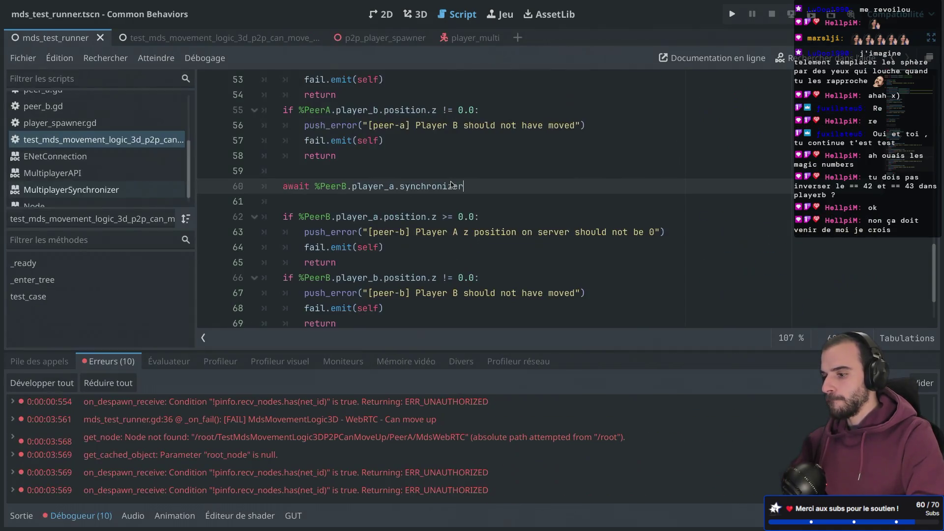
{"action": "type", "text": ".sy"}
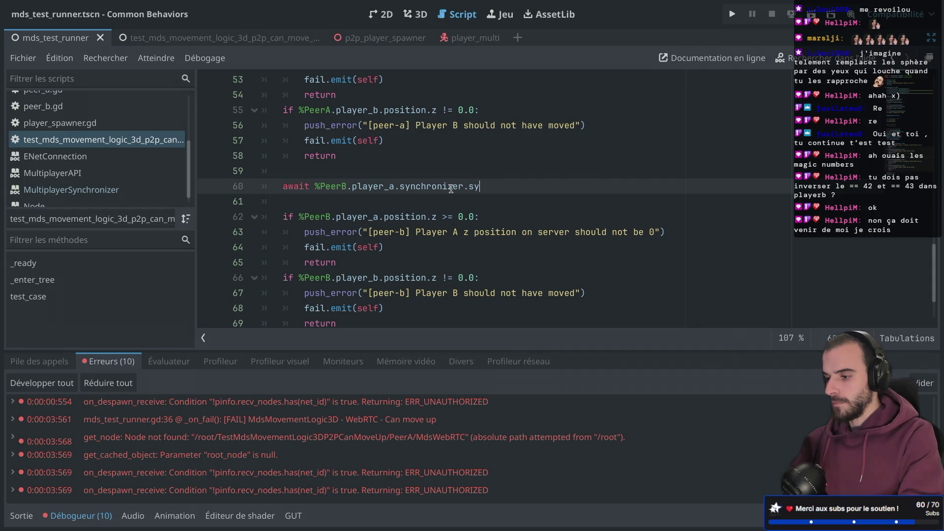
{"action": "key", "text": "Return"}
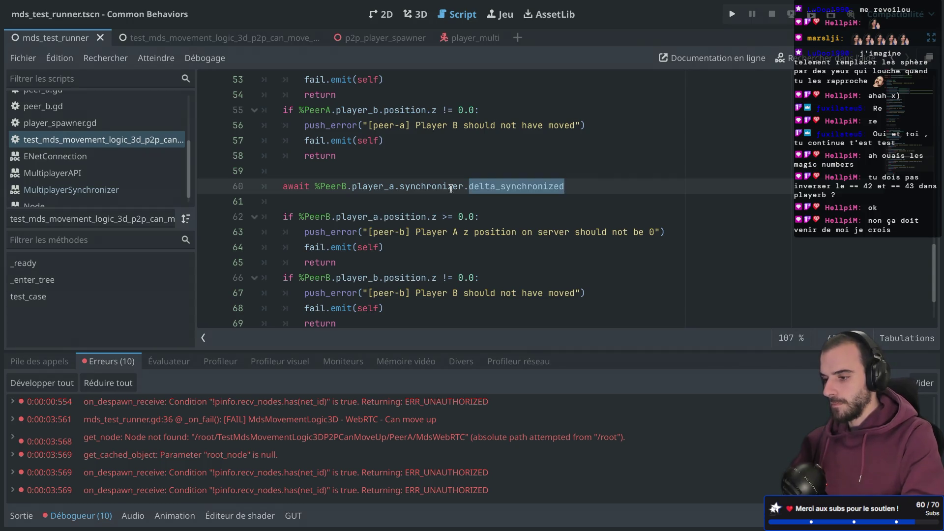
{"action": "type", "text": "synchronized"}
{"action": "key", "text": "ctrl+s"}
{"action": "key", "text": "F5"}
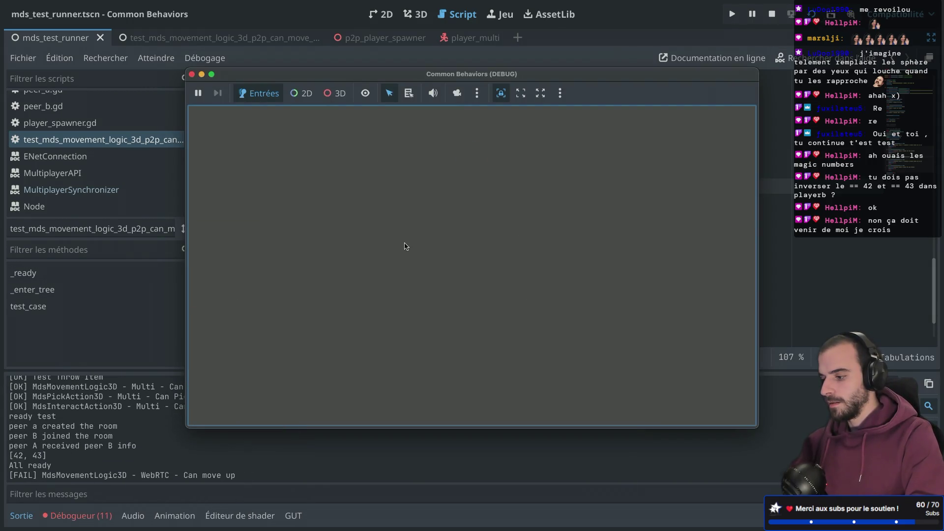
Stop the failing run, select 'await start_of_physics_frame' from the Frame 1 block, and return to line 60.
{"action": "left_click", "coordinate": [192, 75]}
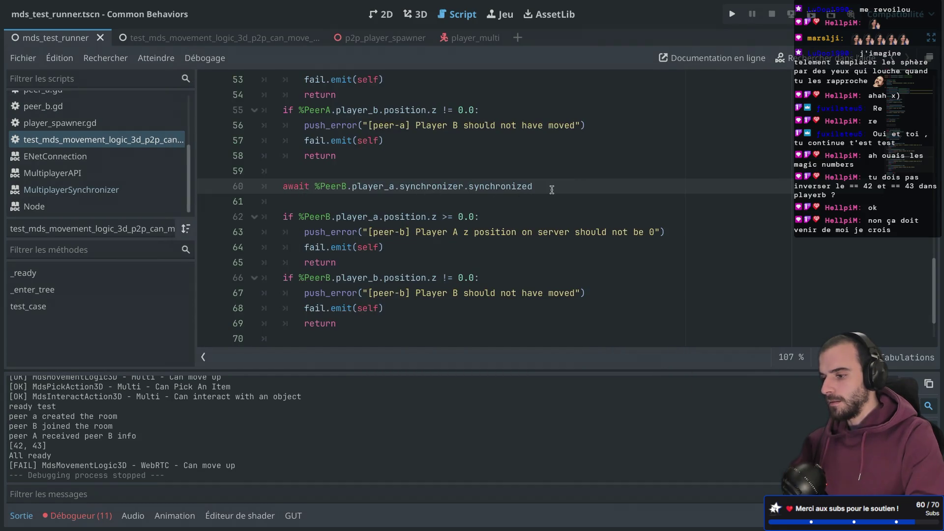
{"action": "scroll", "coordinate": [551, 190], "scroll_direction": "up", "scroll_amount": 5}
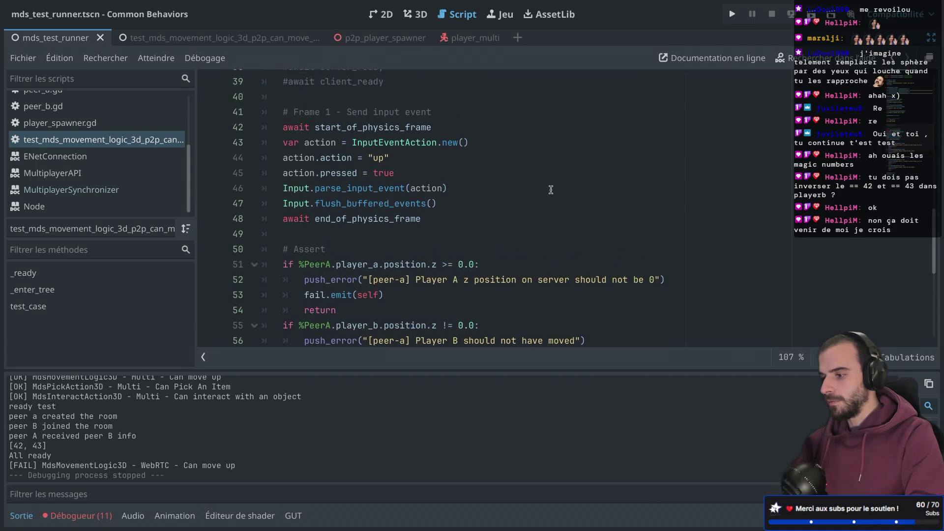
{"action": "left_click_drag", "start_coordinate": [460, 135], "coordinate": [462, 116]}
{"action": "key", "text": "ctrl+c"}
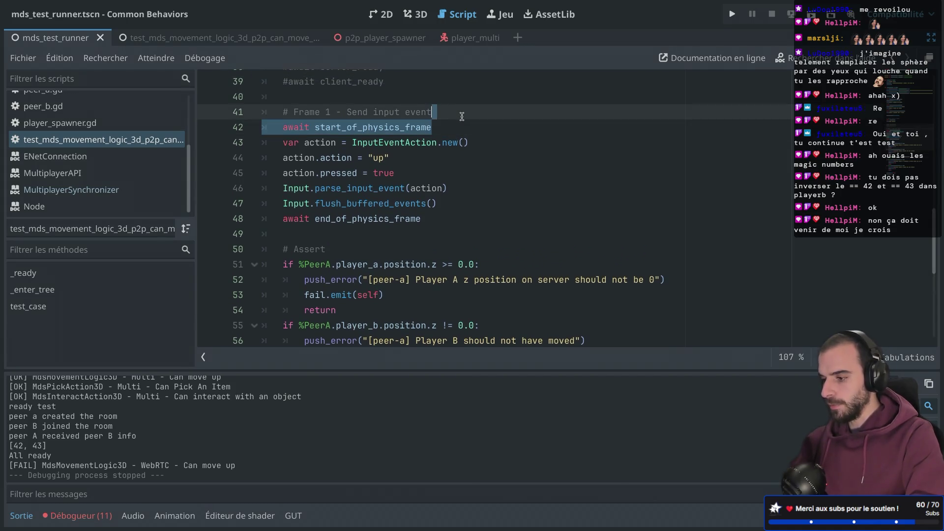
{"action": "scroll", "coordinate": [482, 142], "scroll_direction": "down", "scroll_amount": 5}
{"action": "left_click", "coordinate": [539, 151]}
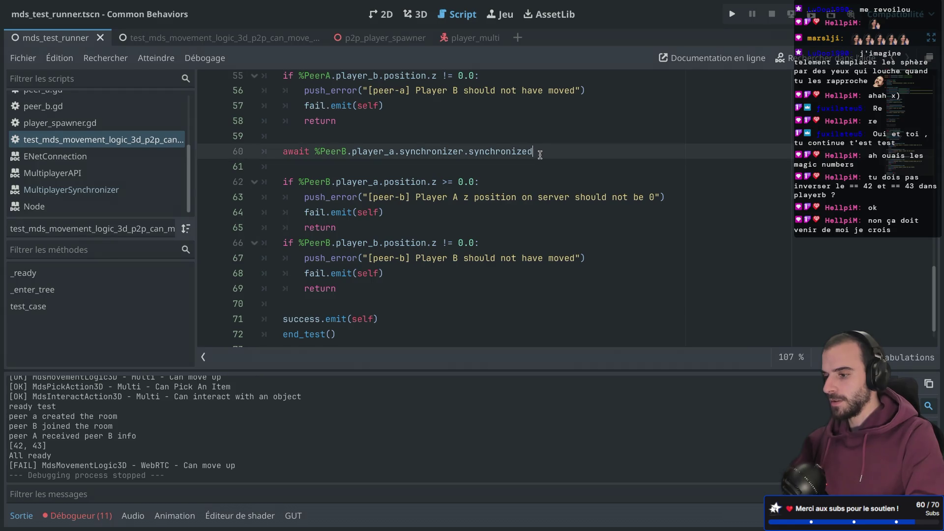
Paste 'await start_of_physics_frame' as line 61, save, and rerun the test.
{"action": "key", "text": "ctrl+v"}
{"action": "key", "text": "ctrl+s"}
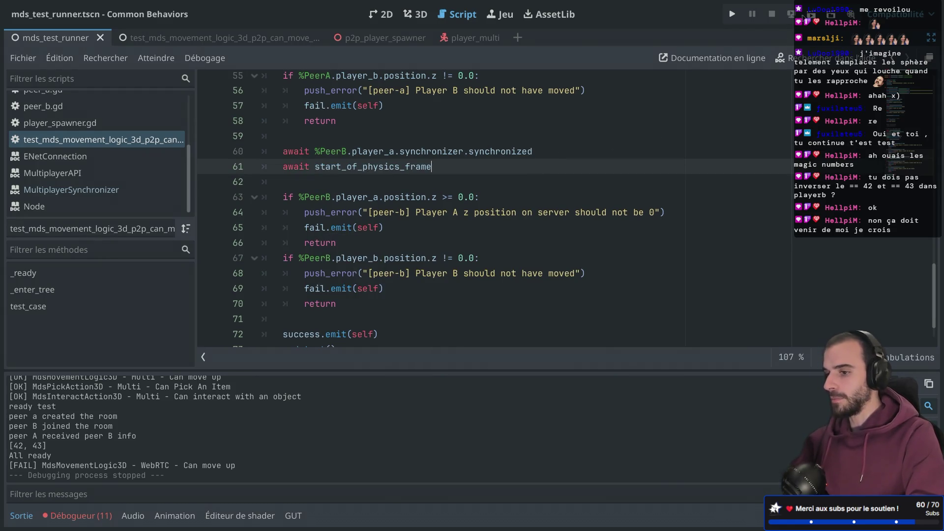
{"action": "left_click", "coordinate": [803, 15]}
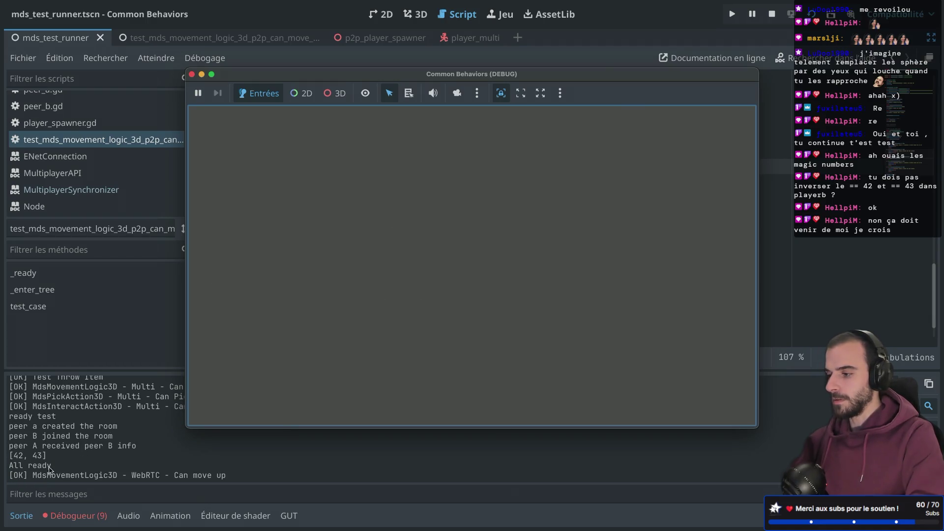
Stop the passing run and turn off distraction-free mode to restore the side docks.
{"action": "left_click", "coordinate": [192, 75]}
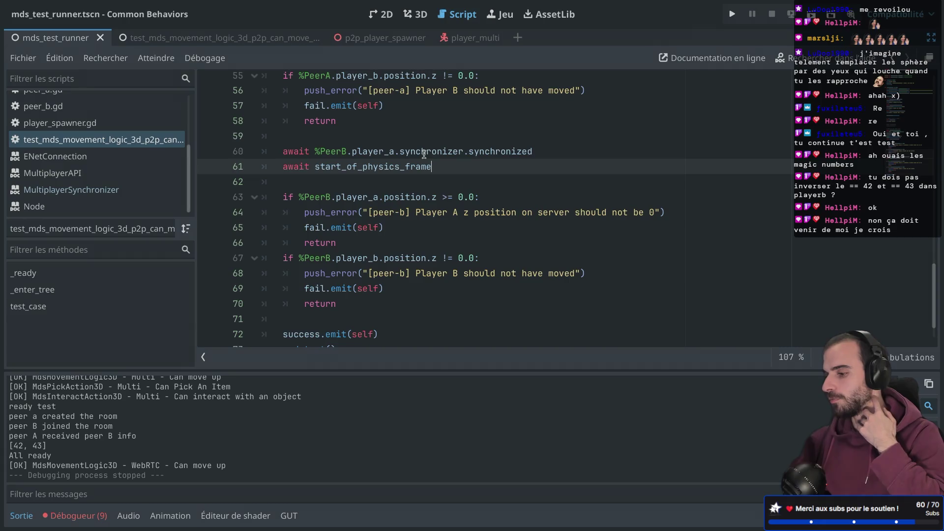
{"action": "scroll", "coordinate": [425, 157], "scroll_direction": "up", "scroll_amount": 1}
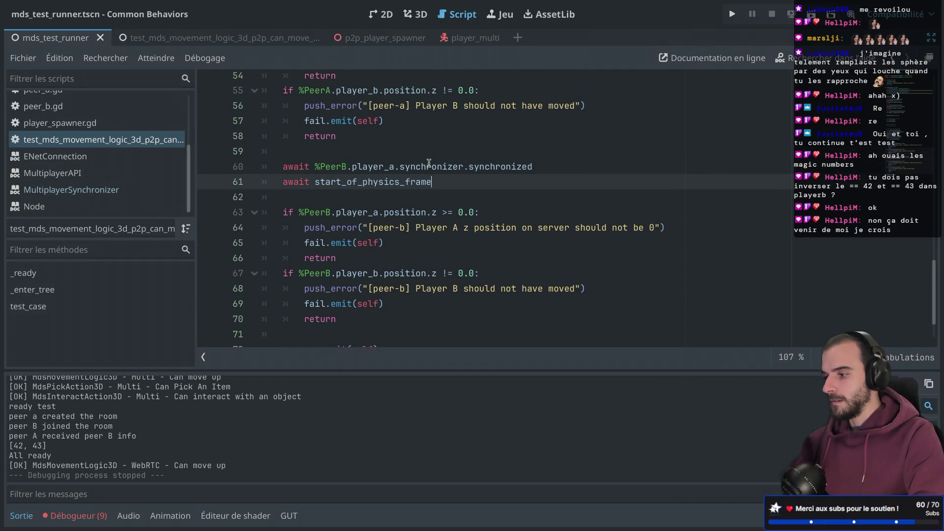
{"action": "key", "text": "ctrl+shift+F11"}
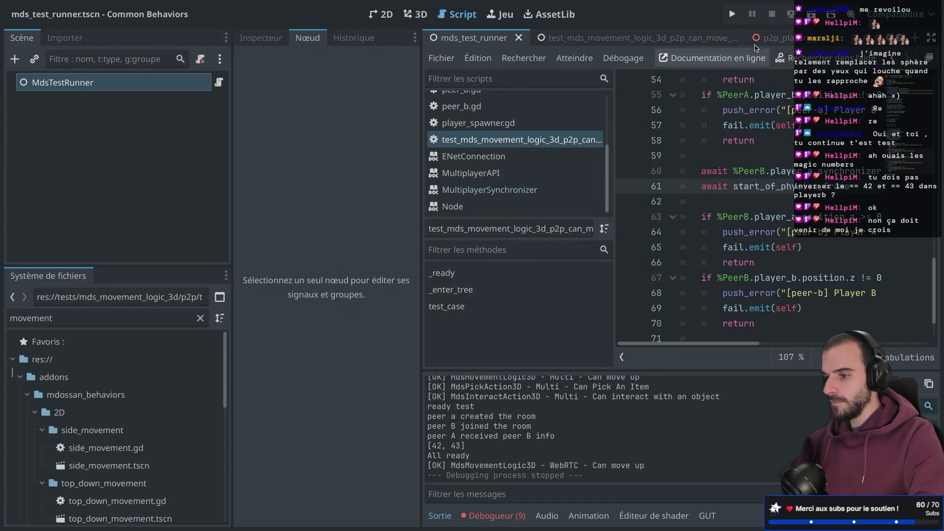
{"action": "left_click", "coordinate": [760, 38]}
{"action": "left_click", "coordinate": [158, 87]}
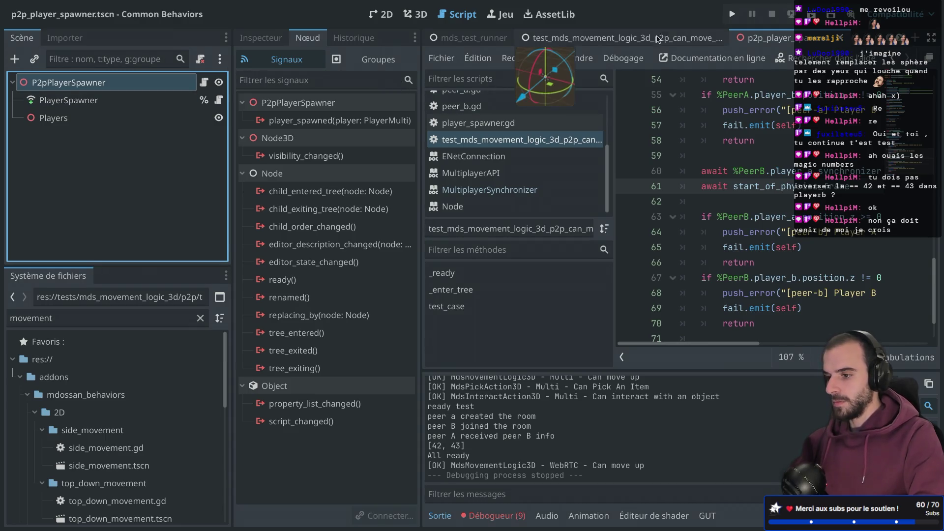
{"action": "left_click", "coordinate": [463, 38]}
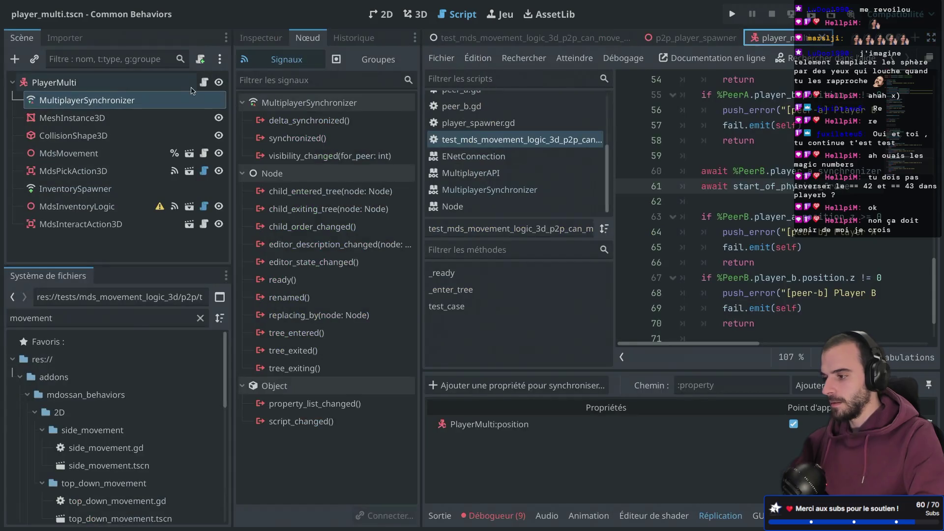
{"action": "right_click", "coordinate": [152, 102]}
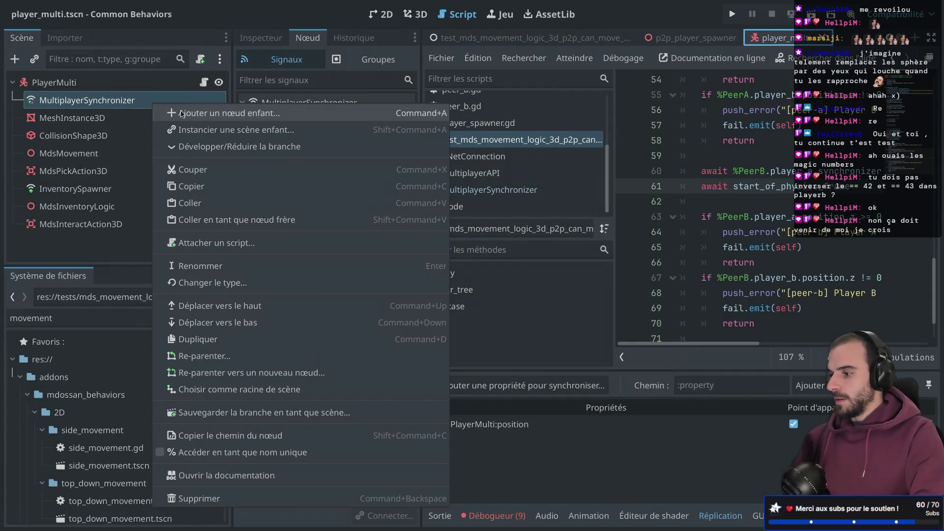
{"action": "left_click", "coordinate": [240, 475]}
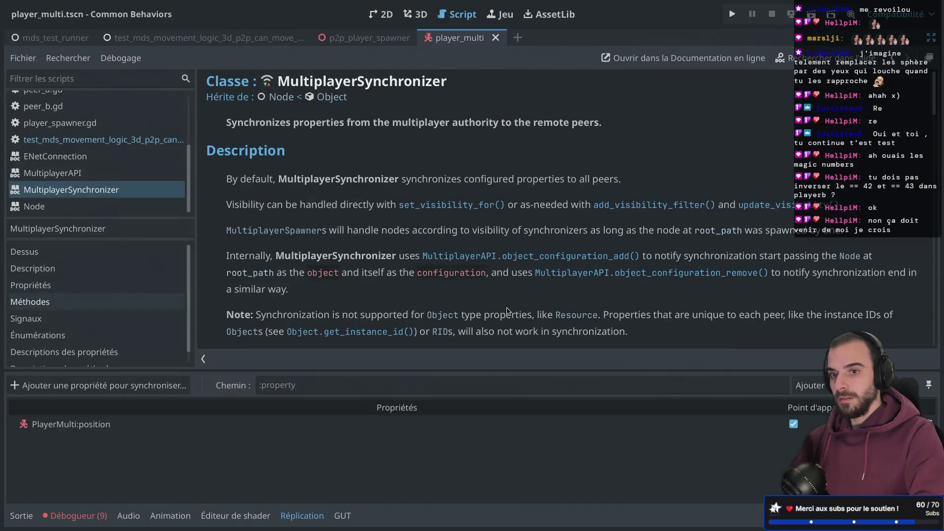
{"action": "scroll", "coordinate": [408, 231], "scroll_direction": "down", "scroll_amount": 5}
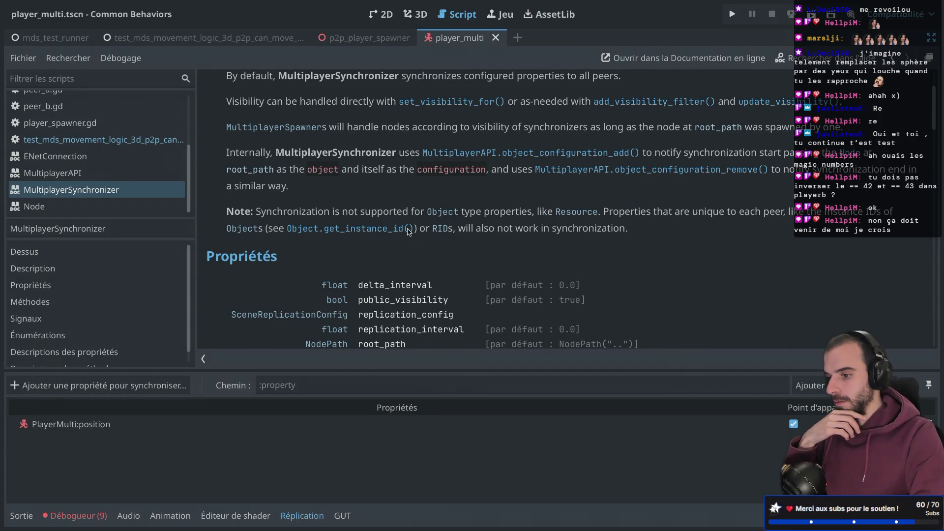
{"action": "scroll", "coordinate": [407, 231], "scroll_direction": "up", "scroll_amount": 2}
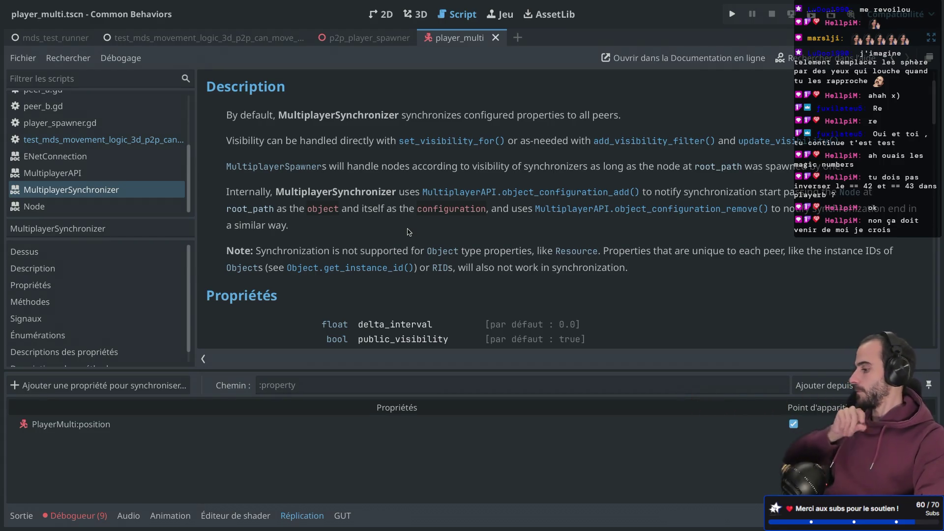
{"action": "scroll", "coordinate": [407, 231], "scroll_direction": "down", "scroll_amount": 1}
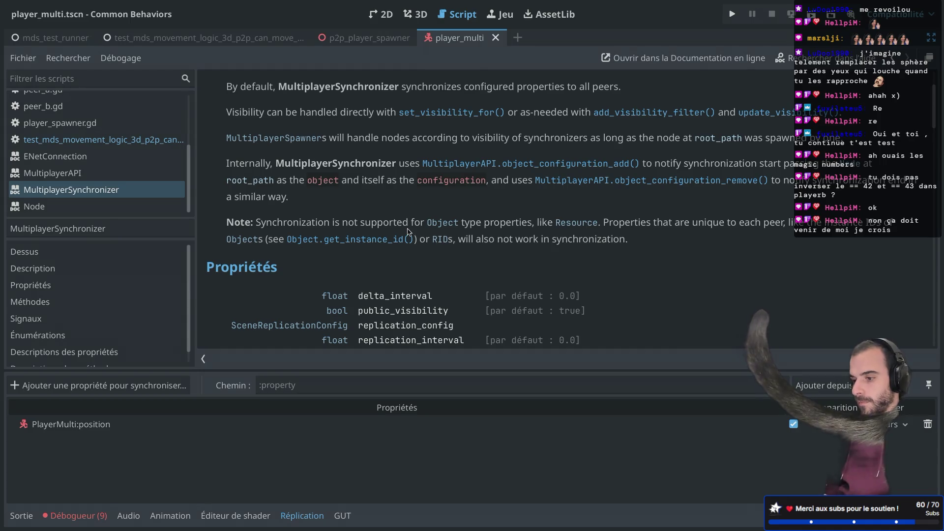
{"action": "scroll", "coordinate": [407, 231], "scroll_direction": "down", "scroll_amount": 6}
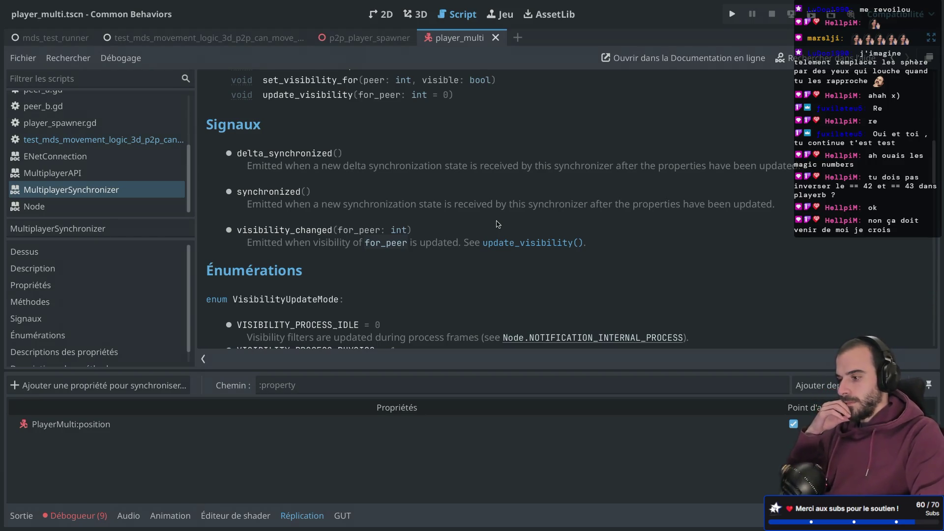
Toggle distraction-free mode off and back on, then open the test_mds_movement_logic_3d_p2p_can_move_up scene tab.
{"action": "scroll", "coordinate": [499, 224], "scroll_direction": "down", "scroll_amount": 5}
{"action": "scroll", "coordinate": [499, 224], "scroll_direction": "down", "scroll_amount": 5}
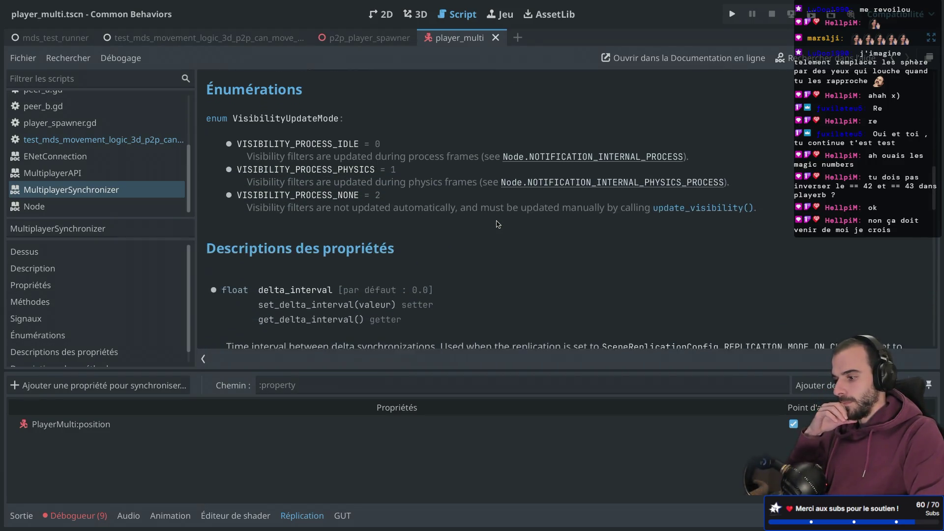
{"action": "scroll", "coordinate": [498, 224], "scroll_direction": "down", "scroll_amount": 6}
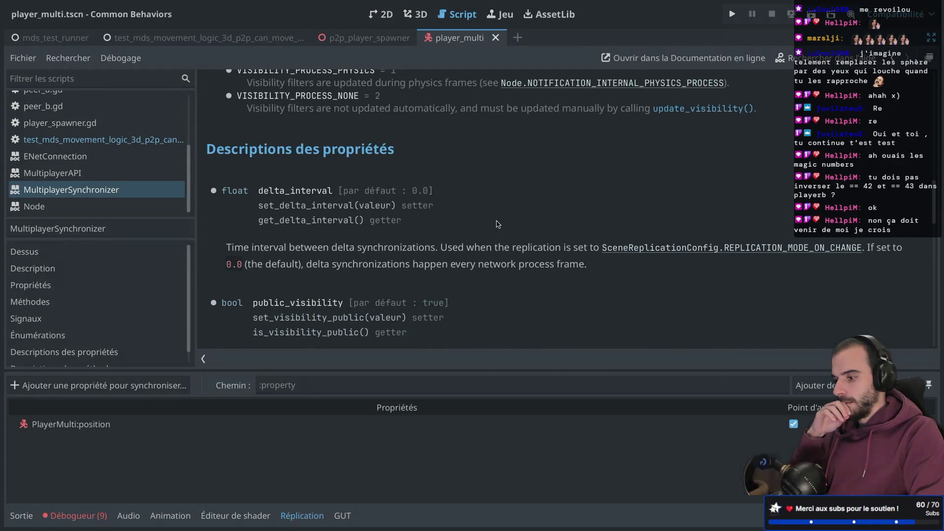
{"action": "scroll", "coordinate": [498, 224], "scroll_direction": "up", "scroll_amount": 5}
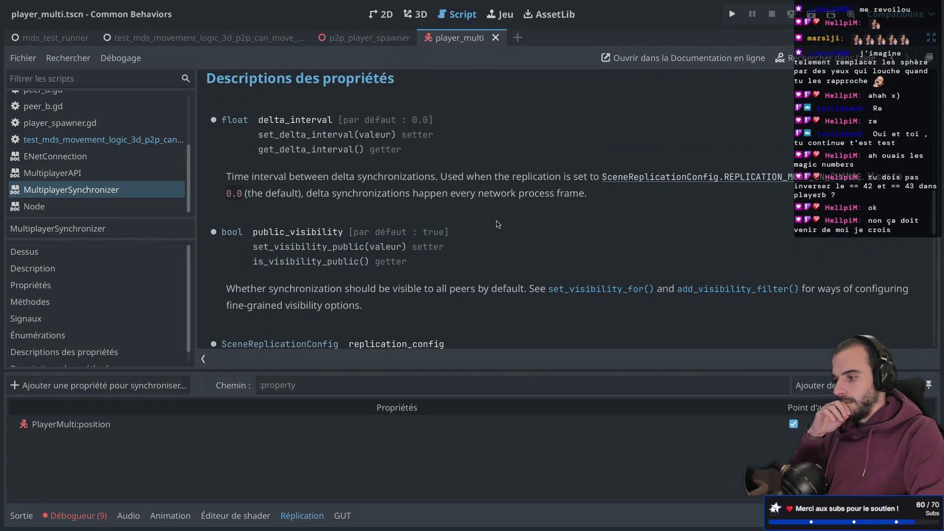
{"action": "scroll", "coordinate": [499, 224], "scroll_direction": "up", "scroll_amount": 6}
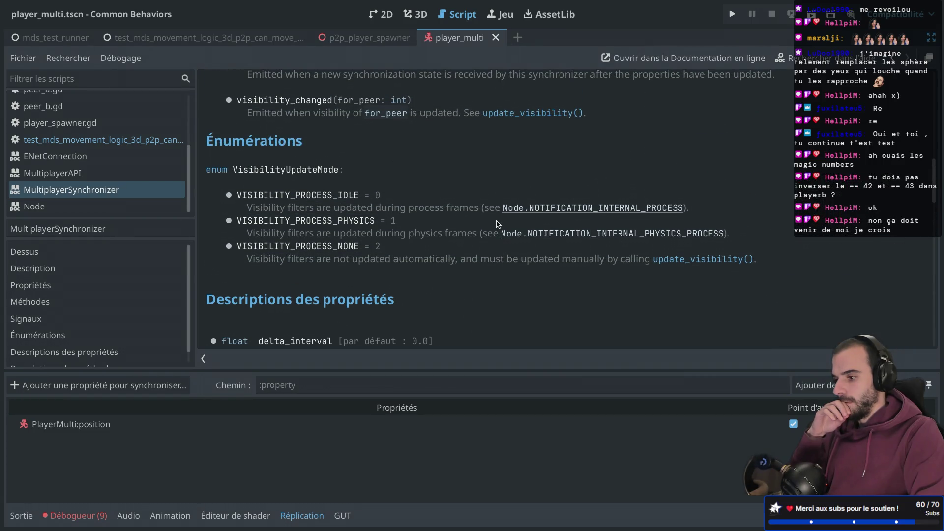
{"action": "scroll", "coordinate": [498, 224], "scroll_direction": "up", "scroll_amount": 3}
{"action": "scroll", "coordinate": [498, 224], "scroll_direction": "up", "scroll_amount": 3}
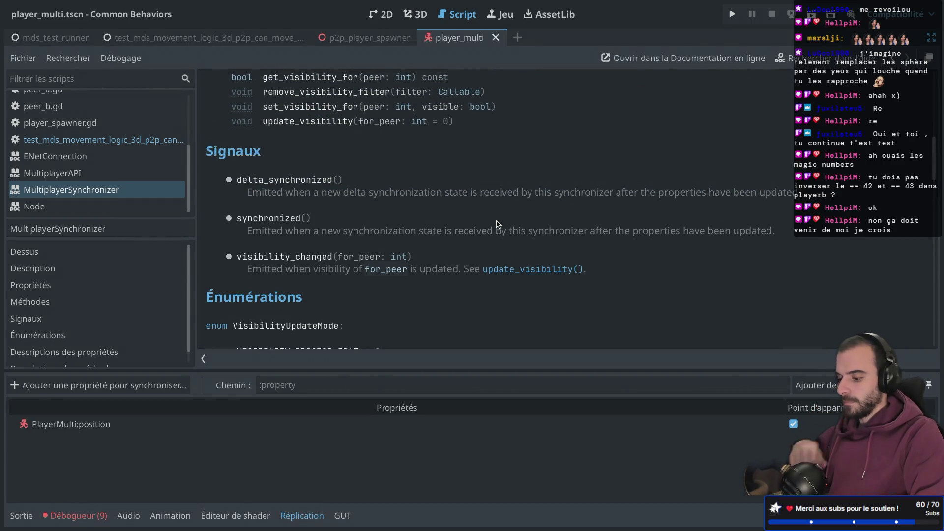
{"action": "key", "text": "ctrl+shift+F11"}
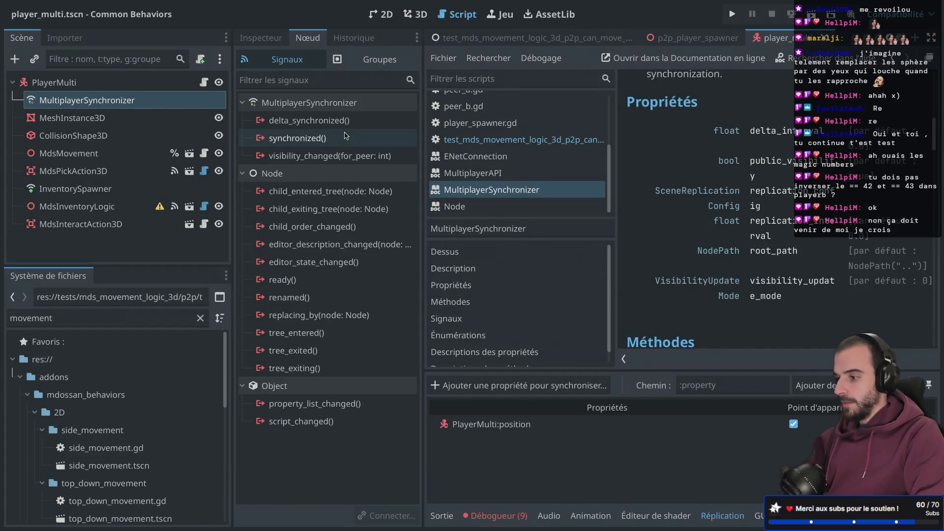
{"action": "mouse_move", "coordinate": [346, 135]}
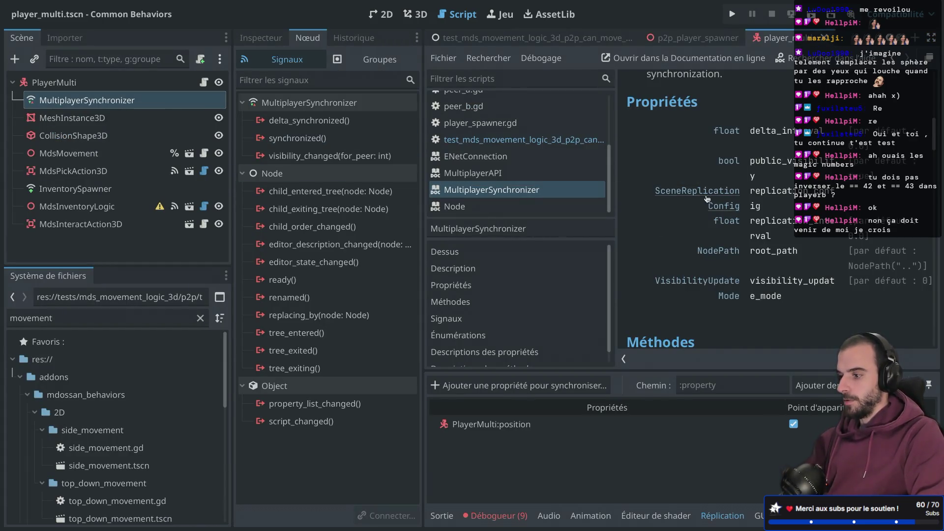
{"action": "key", "text": "ctrl+shift+F11"}
{"action": "scroll", "coordinate": [572, 235], "scroll_direction": "down", "scroll_amount": 3}
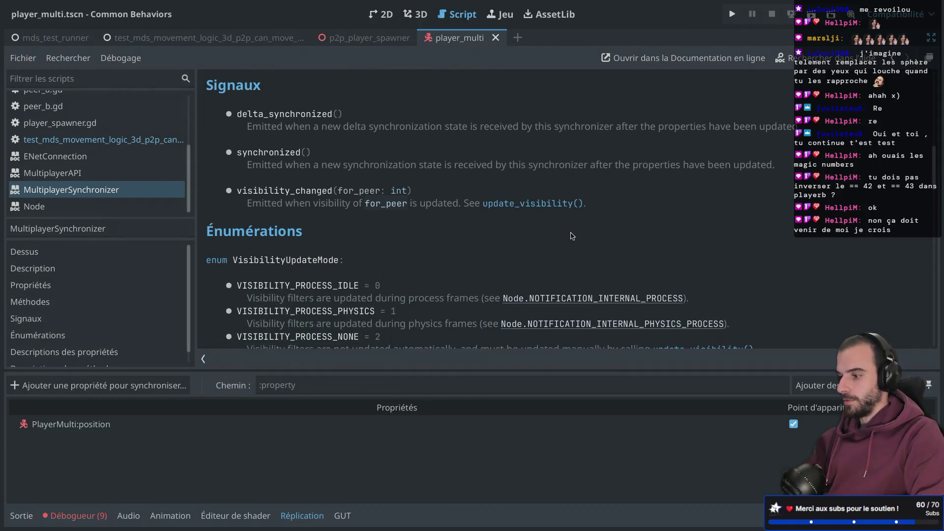
{"action": "left_click", "coordinate": [244, 39]}
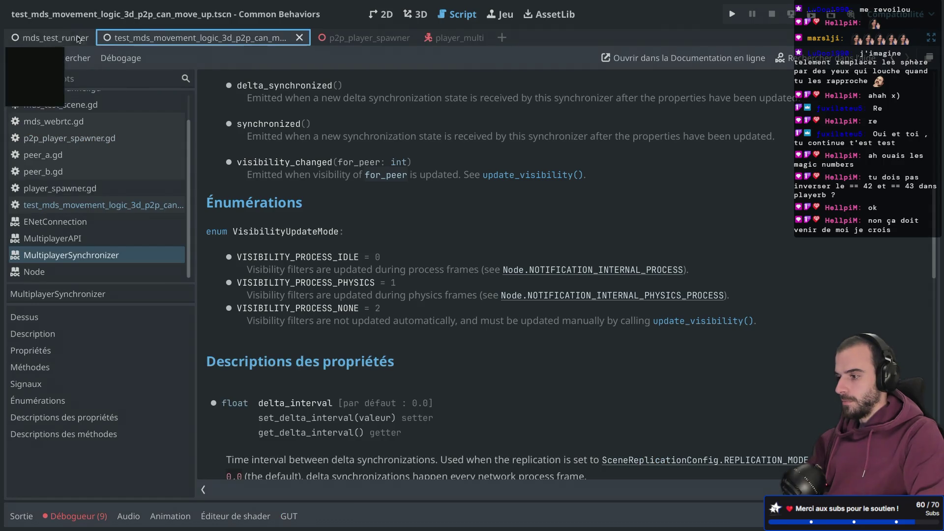
Open the movement test script and add a print(%Peer) debug line after line 60.
{"action": "left_click", "coordinate": [91, 205]}
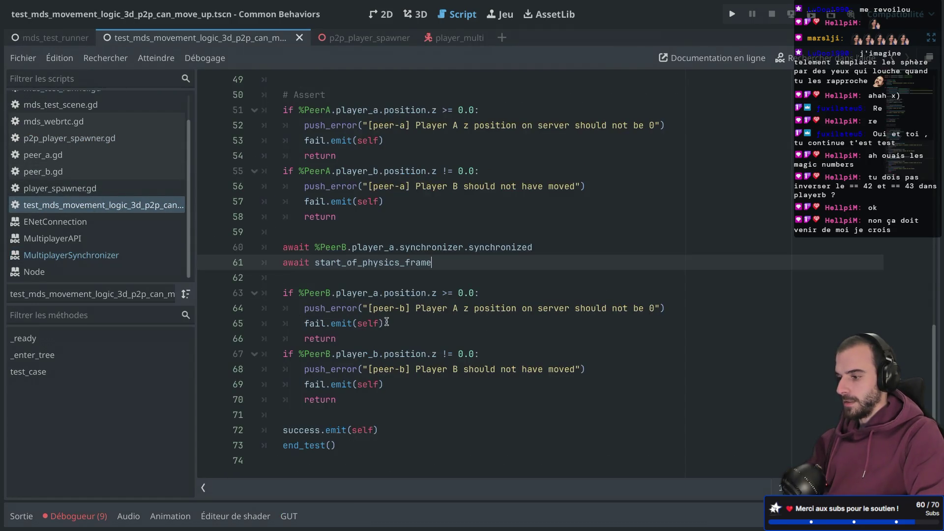
{"action": "double_click", "coordinate": [488, 248]}
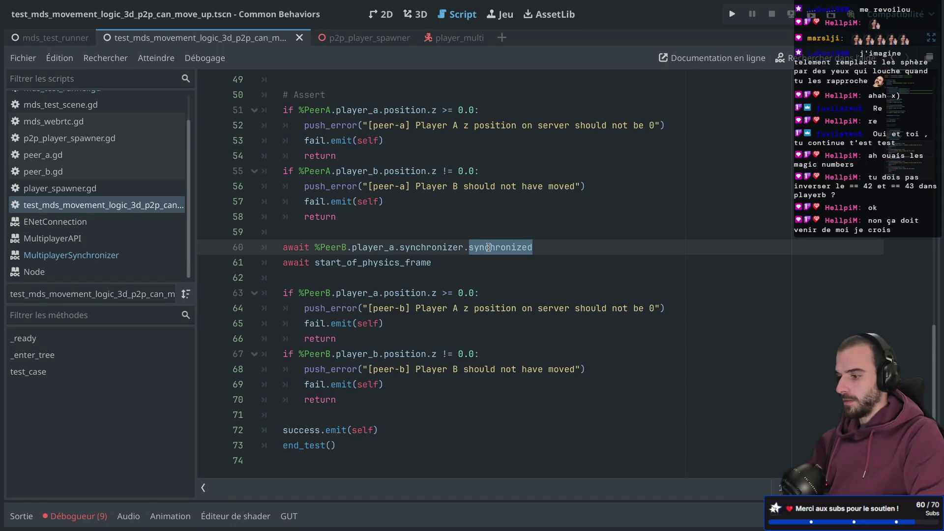
{"action": "left_click", "coordinate": [552, 247]}
{"action": "key", "text": "Return"}
{"action": "type", "text": "print(%B"}
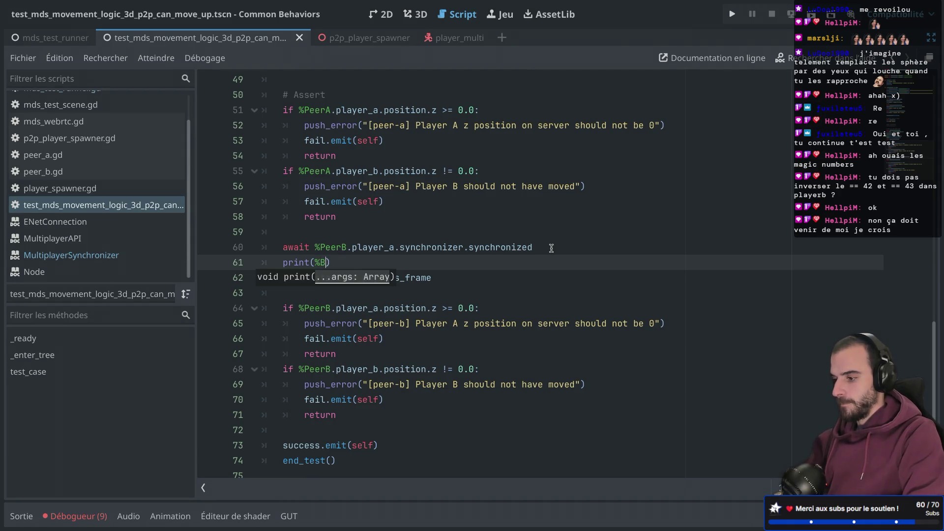
{"action": "key", "text": "BackSpace"}
{"action": "type", "text": "Peer"}
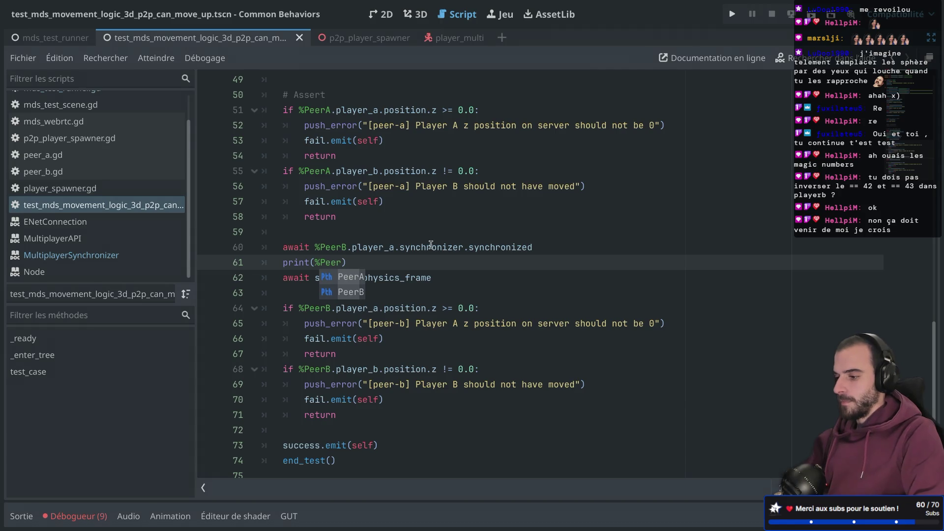
{"action": "key", "text": "Escape"}
Comment out lines 60 and 61 with #, then go to the mds_test_runner scene.
{"action": "left_click", "coordinate": [282, 247]}
{"action": "type", "text": "#"}
{"action": "left_click", "coordinate": [287, 263]}
{"action": "type", "text": "#"}
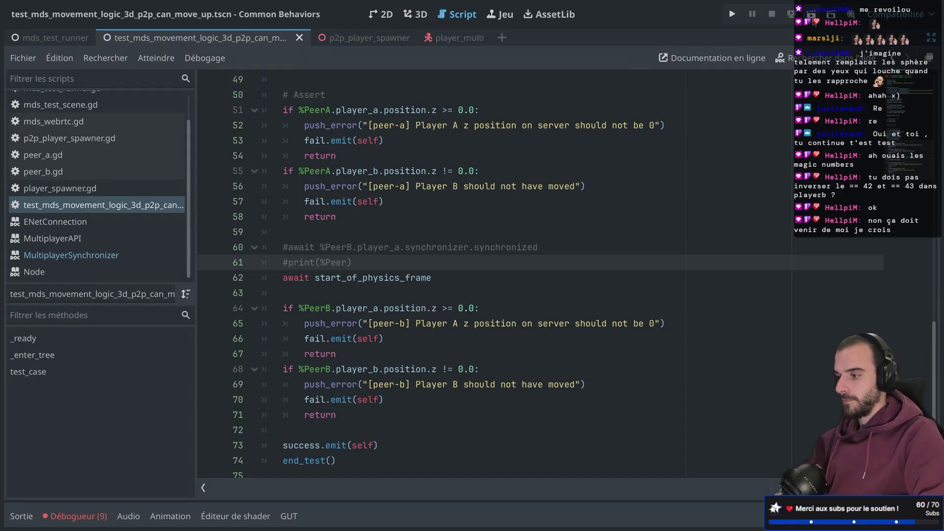
{"action": "left_click", "coordinate": [76, 39]}
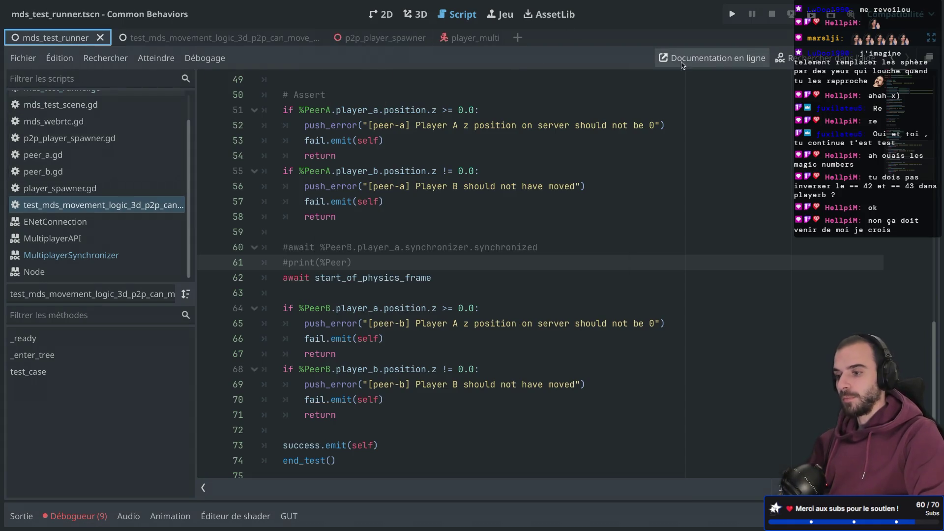
Run mds_test_runner, see WebRTC Can move up log [OK], stop it, and inspect lines 60 and 48.
{"action": "left_click", "coordinate": [811, 14]}
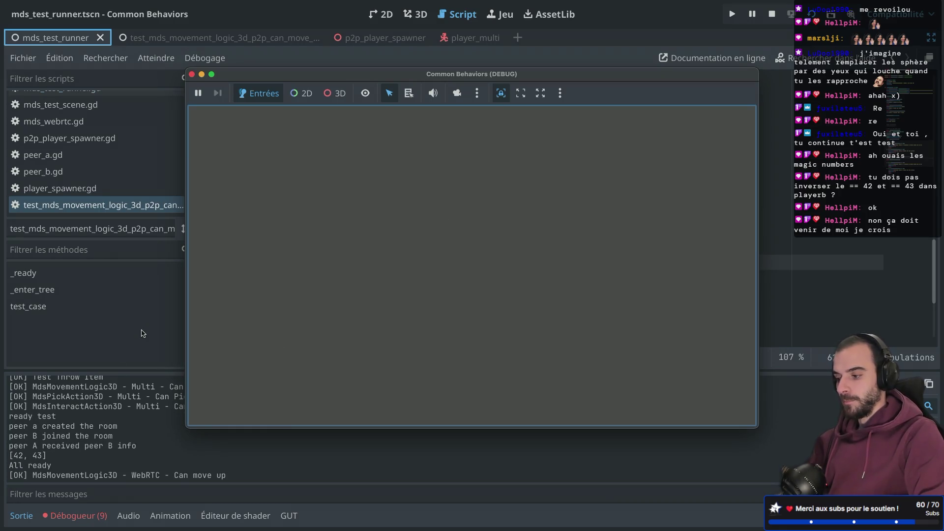
{"action": "left_click", "coordinate": [192, 75]}
{"action": "left_click_drag", "start_coordinate": [281, 247], "coordinate": [399, 246]}
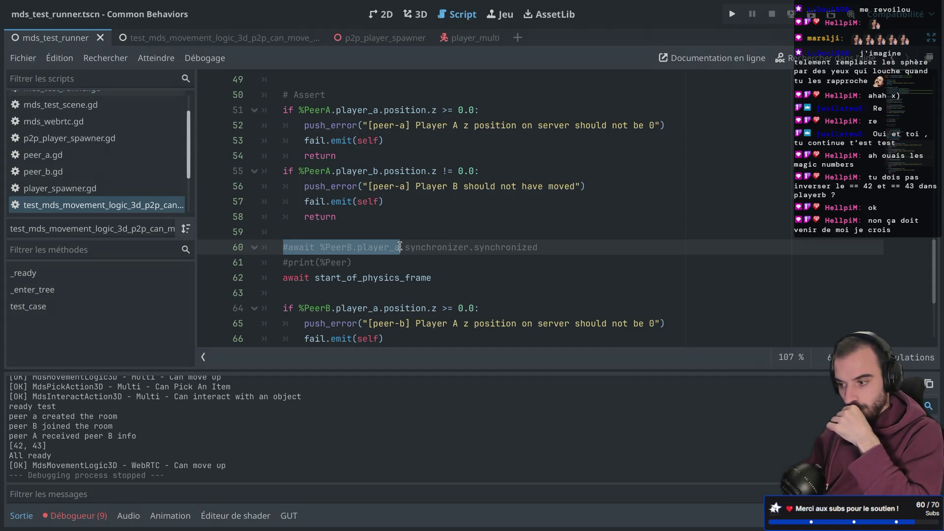
{"action": "scroll", "coordinate": [400, 246], "scroll_direction": "up", "scroll_amount": 2}
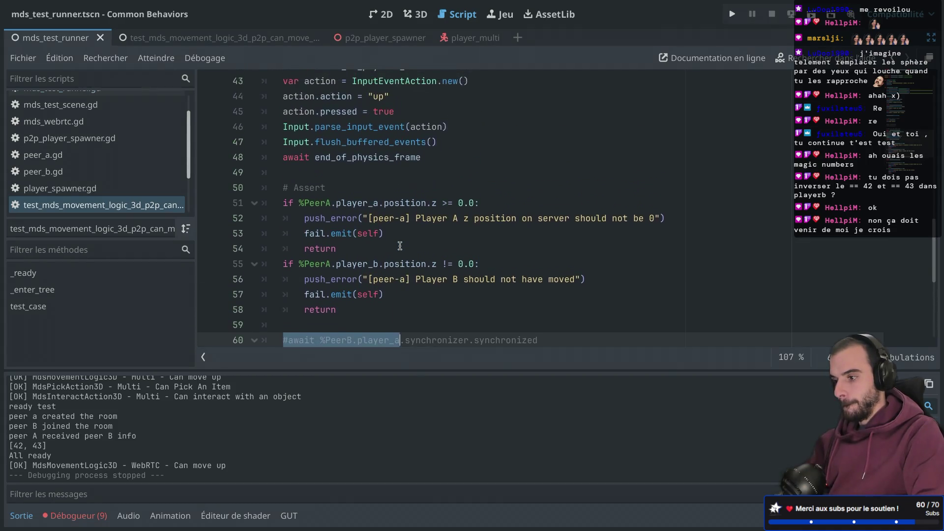
{"action": "mouse_move", "coordinate": [324, 169]}
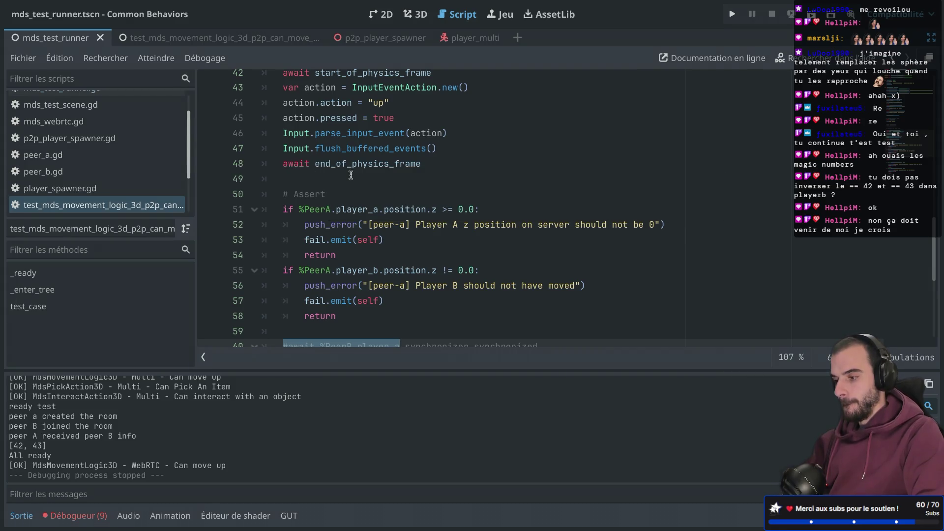
{"action": "left_click_drag", "start_coordinate": [283, 164], "coordinate": [412, 164]}
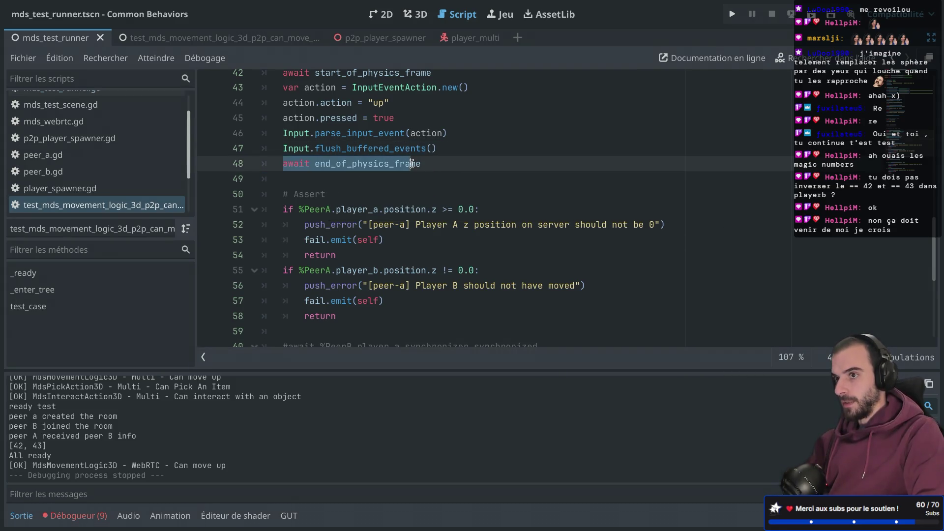
{"action": "scroll", "coordinate": [412, 164], "scroll_direction": "down", "scroll_amount": 3}
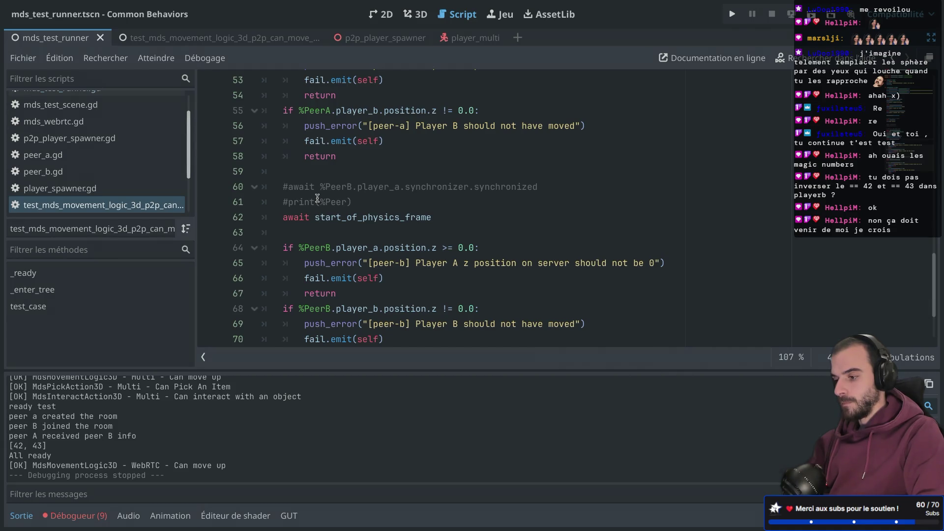
Comment out line 62's start_of_physics_frame wait and rerun, which logs [FAIL].
{"action": "left_click", "coordinate": [283, 216]}
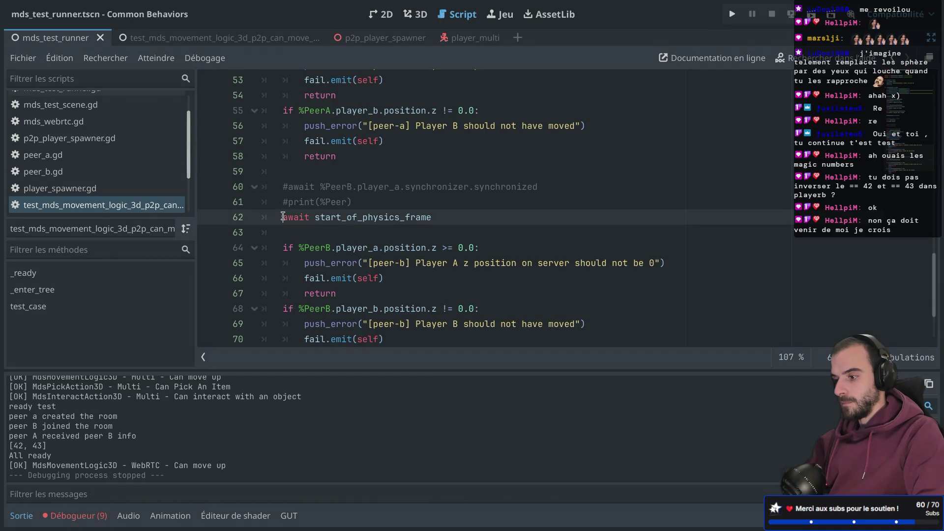
{"action": "key", "text": "ctrl+k"}
{"action": "key", "text": "ctrl+k"}
{"action": "key", "text": "ctrl+k"}
{"action": "key", "text": "super+b"}
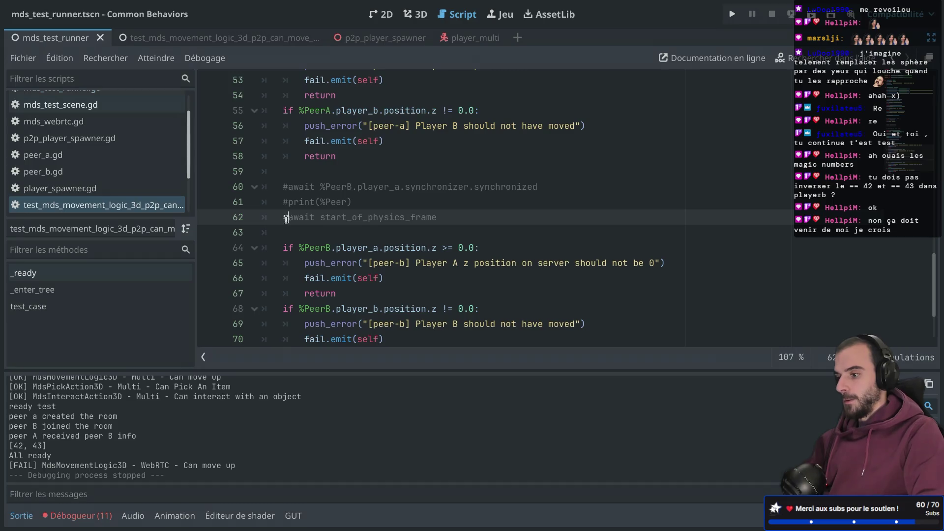
Uncomment the start_of_physics_frame wait on line 62 and delete the empty line 63.
{"action": "left_click", "coordinate": [291, 217]}
{"action": "key", "text": "BackSpace"}
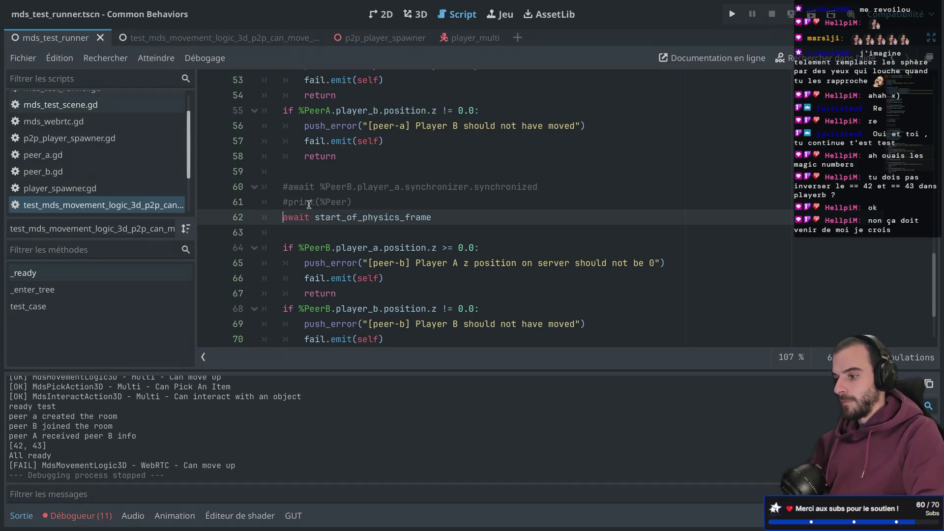
{"action": "scroll", "coordinate": [337, 218], "scroll_direction": "down", "scroll_amount": 2}
{"action": "left_click", "coordinate": [300, 176]}
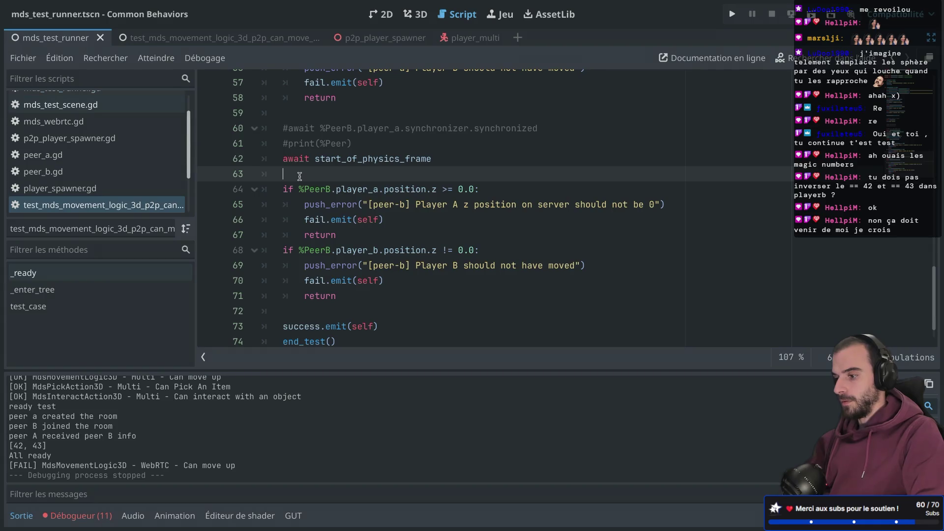
{"action": "key", "text": "BackSpace"}
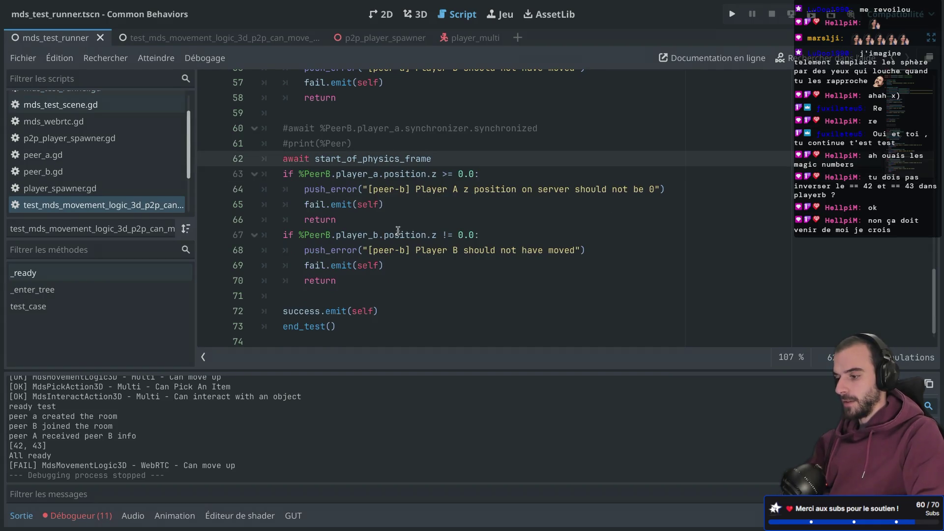
{"action": "scroll", "coordinate": [346, 197], "scroll_direction": "up", "scroll_amount": 6}
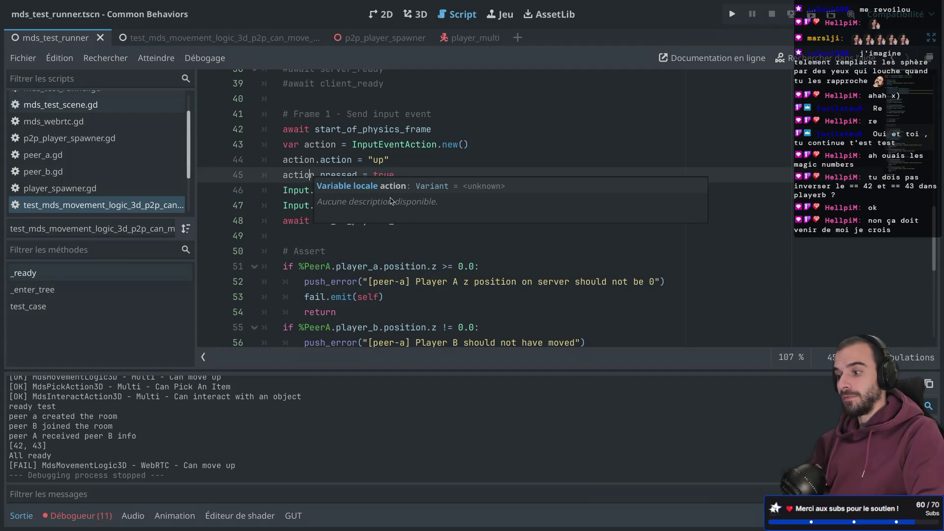
Select the input-event code on lines 43–48 for reuse.
{"action": "left_click", "coordinate": [349, 260]}
{"action": "mouse_move", "coordinate": [437, 222]}
{"action": "left_mouse_down"}
{"action": "mouse_move", "coordinate": [268, 160]}
{"action": "mouse_move", "coordinate": [258, 130]}
{"action": "left_mouse_up"}
{"action": "left_click", "coordinate": [358, 192]}
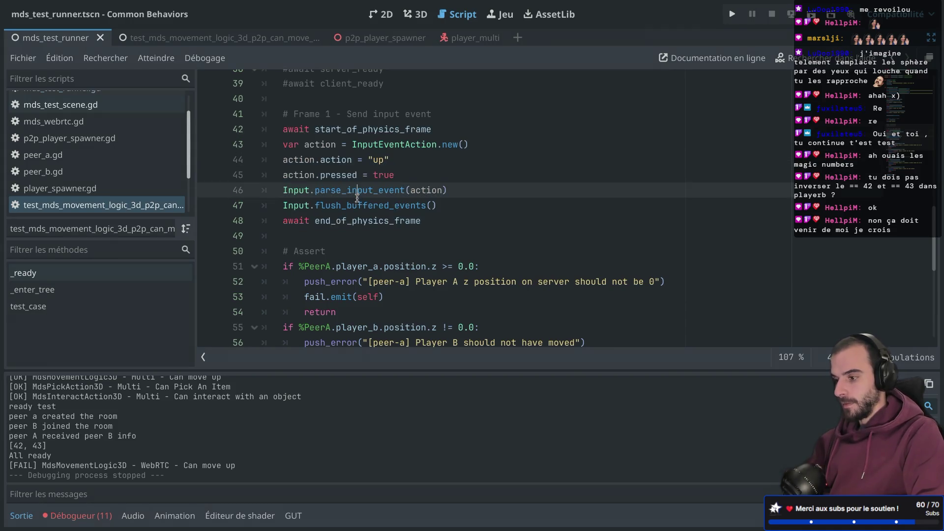
{"action": "left_click_drag", "start_coordinate": [423, 221], "coordinate": [251, 151]}
{"action": "key", "text": "ctrl+c"}
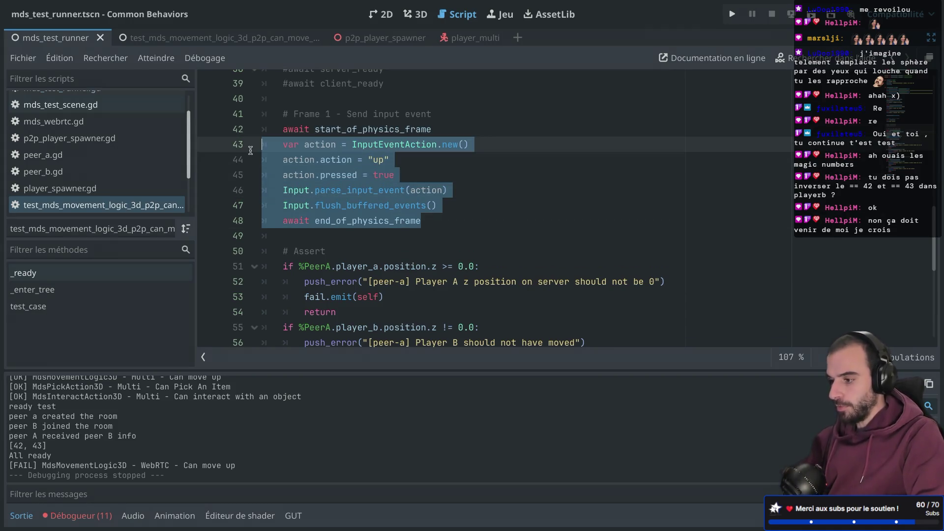
Paste the six input-event lines after the return on line 70 and fix their indentation.
{"action": "scroll", "coordinate": [251, 151], "scroll_direction": "down", "scroll_amount": 4}
{"action": "left_click", "coordinate": [350, 263]}
{"action": "key", "text": "Return"}
{"action": "key", "text": "ctrl+v"}
{"action": "left_click", "coordinate": [305, 260]}
{"action": "key", "text": "BackSpace"}
{"action": "scroll", "coordinate": [369, 191], "scroll_direction": "down", "scroll_amount": 2}
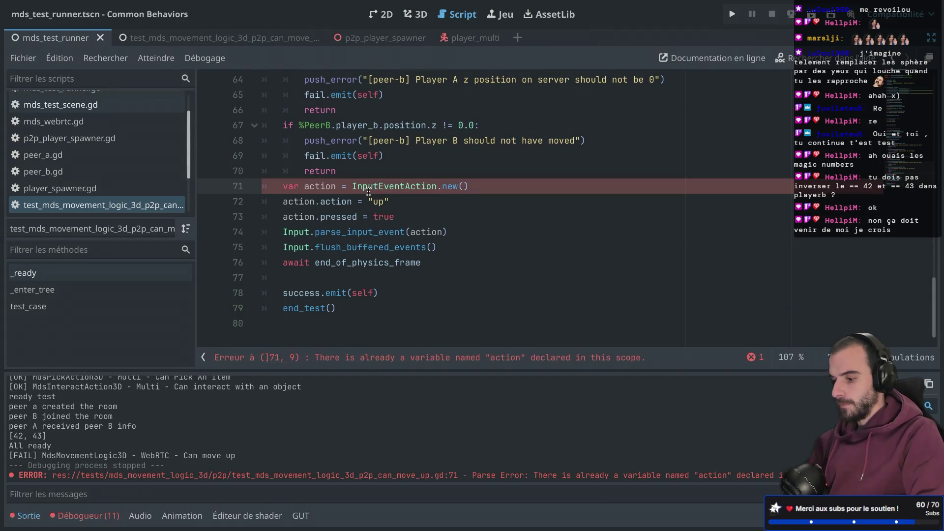
Rename action to action_b on lines 71–74 and change the action name to up_b.
{"action": "left_click", "coordinate": [336, 187]}
{"action": "type", "text": "_b"}
{"action": "left_click", "coordinate": [317, 201]}
{"action": "type", "text": "_b"}
{"action": "left_click", "coordinate": [320, 217]}
{"action": "type", "text": "_b"}
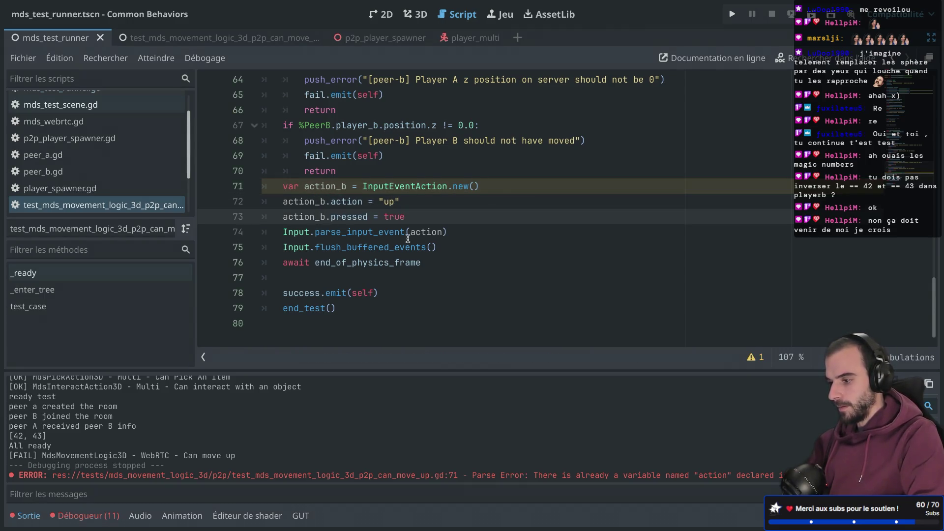
{"action": "left_click", "coordinate": [442, 232]}
{"action": "type", "text": "_b"}
{"action": "left_click", "coordinate": [396, 200]}
Add the comment '# Player pos is sync on next frame' after line 62's await.
{"action": "scroll", "coordinate": [357, 197], "scroll_direction": "up", "scroll_amount": 4}
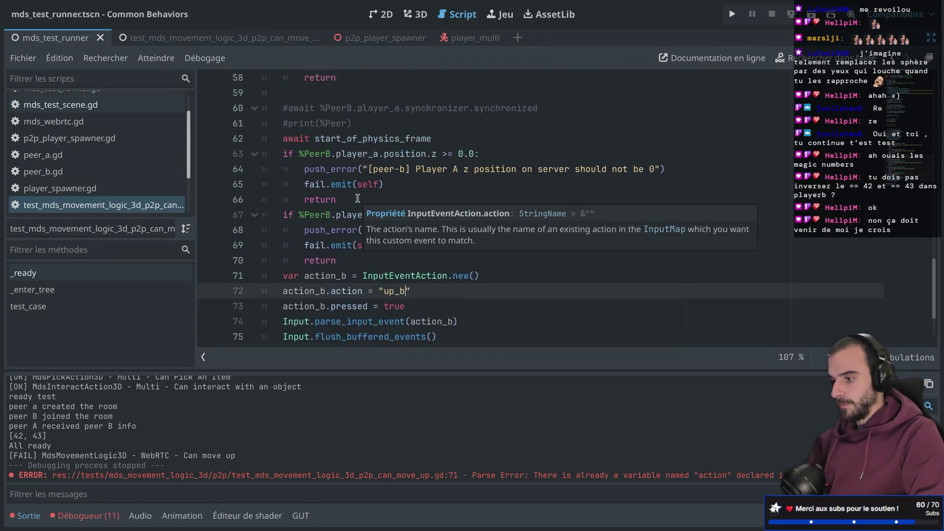
{"action": "scroll", "coordinate": [358, 198], "scroll_direction": "up", "scroll_amount": 2}
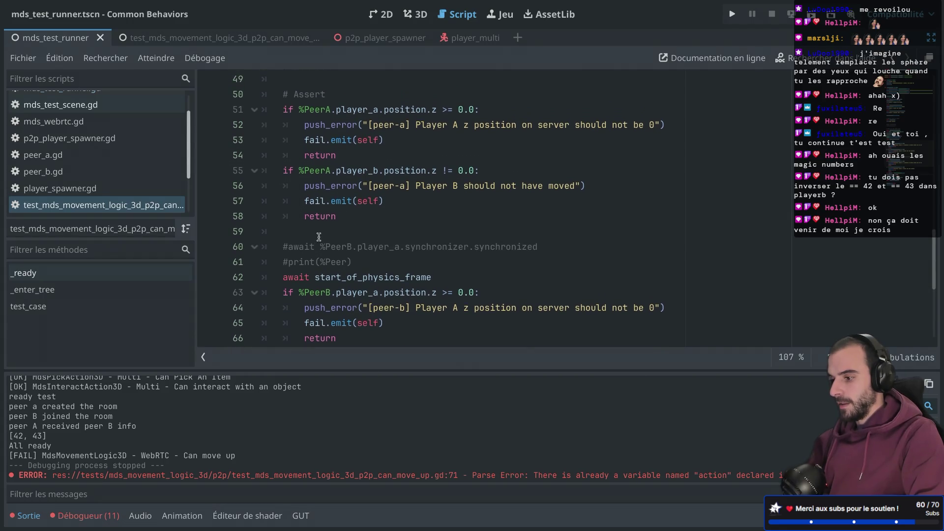
{"action": "scroll", "coordinate": [344, 231], "scroll_direction": "down", "scroll_amount": 2}
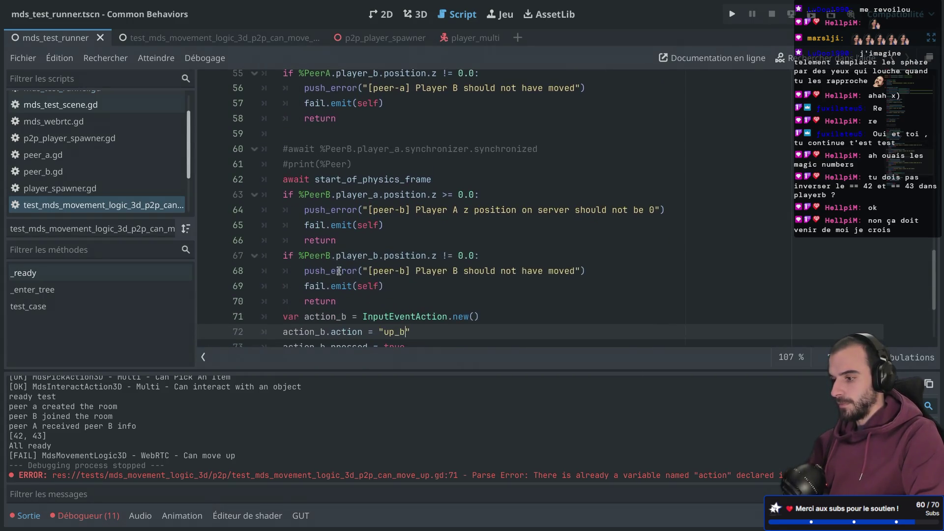
{"action": "left_click", "coordinate": [451, 179]}
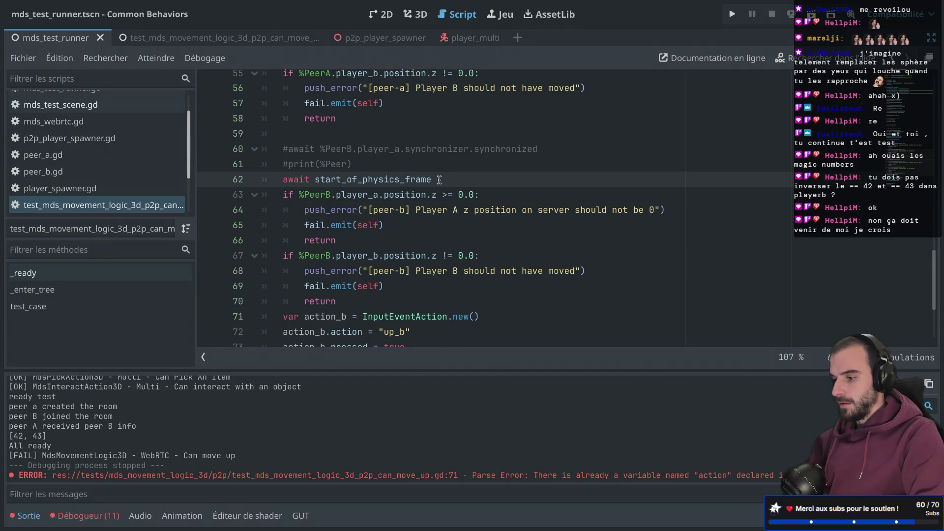
{"action": "type", "text": "# Player pos i"}
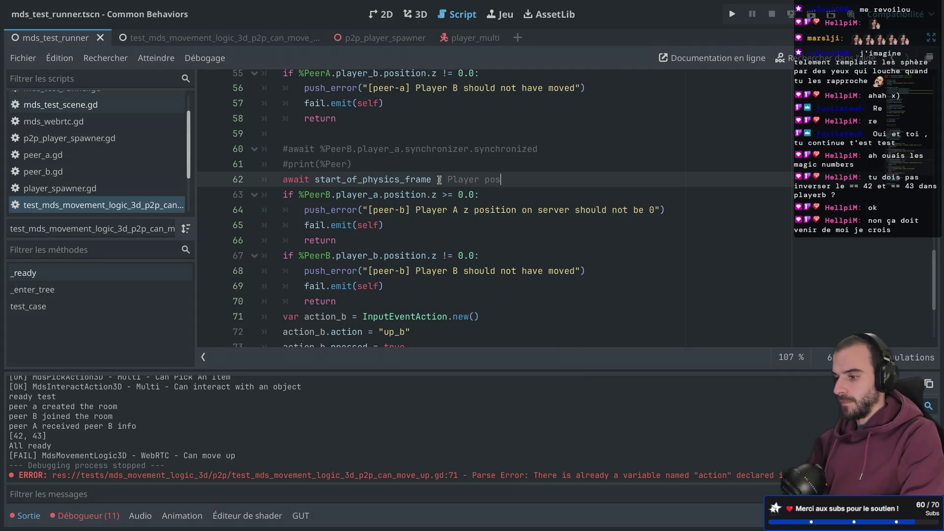
{"action": "type", "text": "s sync"}
{"action": "mouse_move", "coordinate": [442, 180]}
{"action": "left_mouse_down"}
{"action": "mouse_move", "coordinate": [568, 214]}
{"action": "mouse_move", "coordinate": [572, 177]}
{"action": "mouse_move", "coordinate": [593, 180]}
{"action": "left_mouse_up"}
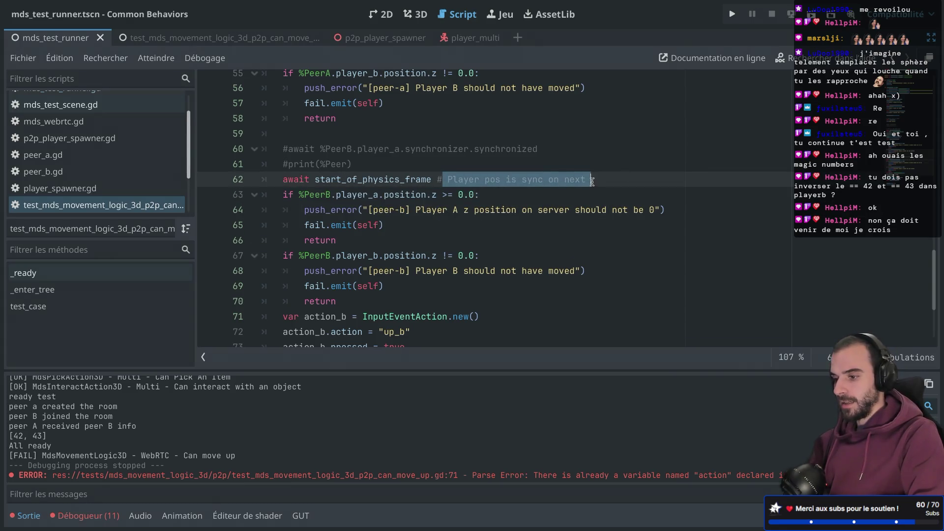
{"action": "left_click", "coordinate": [594, 182]}
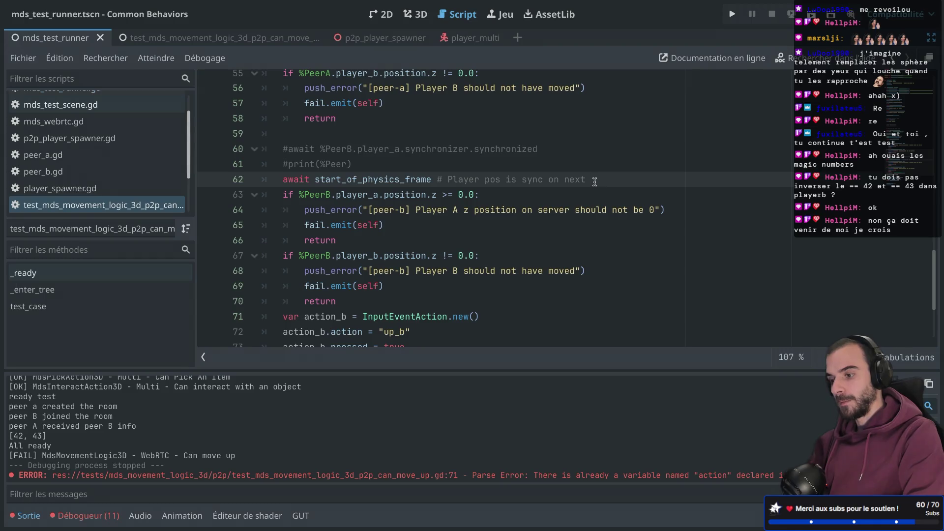
{"action": "type", "text": "rame"}
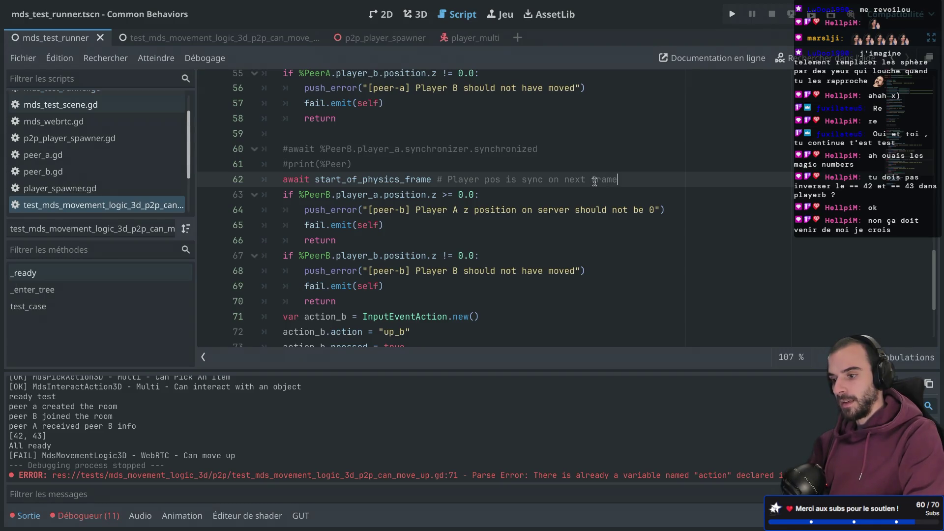
{"action": "scroll", "coordinate": [534, 184], "scroll_direction": "up", "scroll_amount": 3}
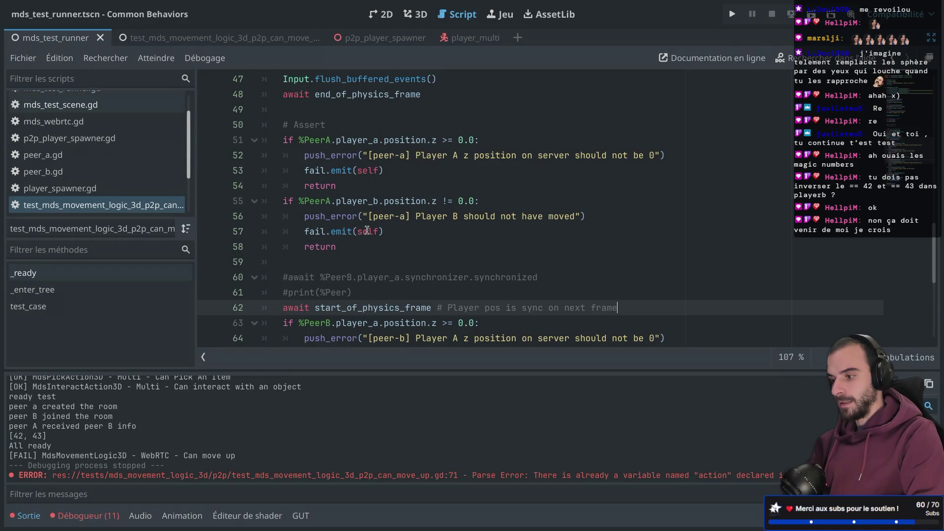
Copy peer B's position checks from lines 63–70 and paste them after line 76.
{"action": "mouse_move", "coordinate": [353, 250]}
{"action": "left_mouse_down"}
{"action": "mouse_move", "coordinate": [260, 183]}
{"action": "mouse_move", "coordinate": [248, 146]}
{"action": "left_mouse_up"}
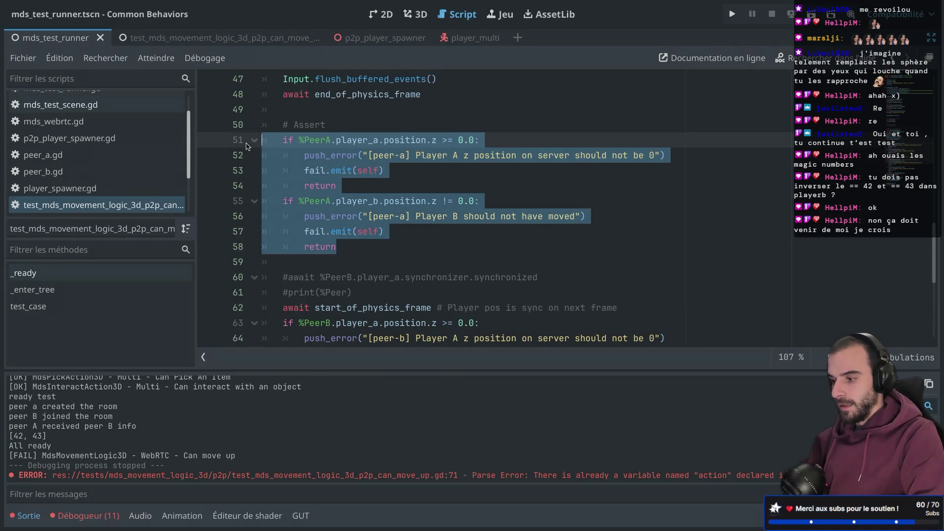
{"action": "scroll", "coordinate": [247, 146], "scroll_direction": "down", "scroll_amount": 2}
{"action": "scroll", "coordinate": [256, 150], "scroll_direction": "down", "scroll_amount": 3}
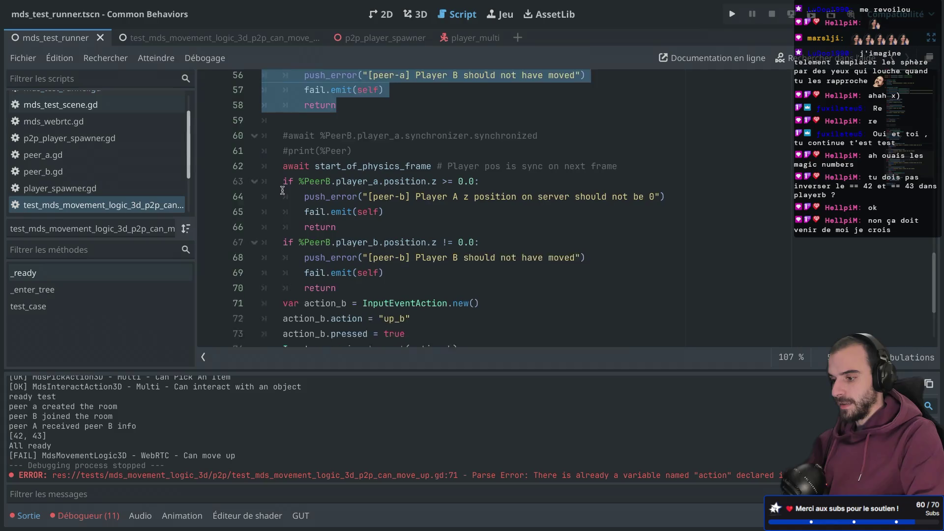
{"action": "mouse_move", "coordinate": [349, 245]}
{"action": "left_mouse_down"}
{"action": "mouse_move", "coordinate": [248, 153]}
{"action": "mouse_move", "coordinate": [245, 139]}
{"action": "left_mouse_up"}
{"action": "key", "text": "ctrl+c"}
{"action": "scroll", "coordinate": [245, 139], "scroll_direction": "down", "scroll_amount": 2}
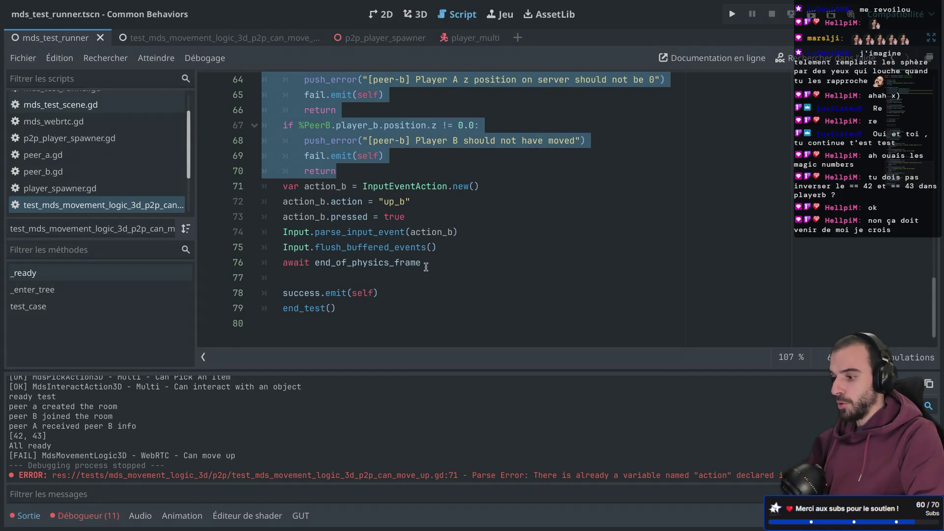
{"action": "double_click", "coordinate": [393, 203]}
{"action": "left_click", "coordinate": [451, 259]}
{"action": "key", "text": "Return"}
{"action": "key", "text": "Return"}
{"action": "key", "text": "ctrl+v"}
Fix the pasted check's indent, change player_a to player_b, and save.
{"action": "left_click", "coordinate": [305, 232]}
{"action": "key", "text": "BackSpace"}
{"action": "left_click", "coordinate": [380, 232]}
{"action": "key", "text": "BackSpace"}
{"action": "type", "text": "b"}
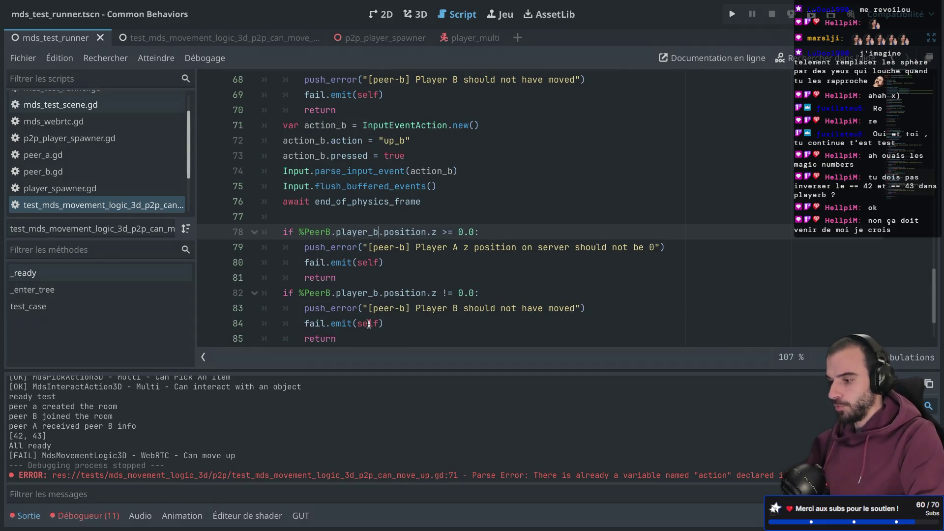
{"action": "left_click", "coordinate": [380, 293]}
{"action": "left_click", "coordinate": [437, 232]}
{"action": "key", "text": "ctrl+s"}
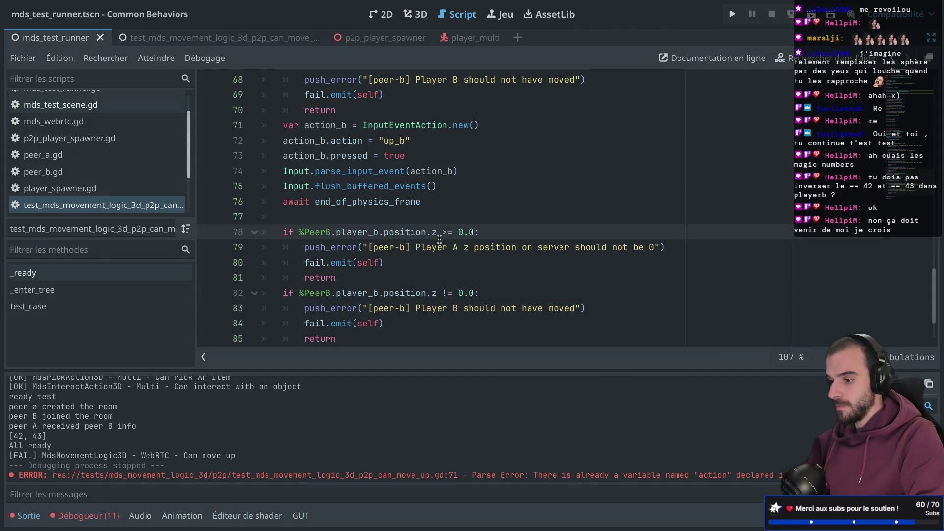
Correct the Player B error messages and delete the redundant second if-block.
{"action": "scroll", "coordinate": [439, 231], "scroll_direction": "down", "scroll_amount": 1}
{"action": "left_click", "coordinate": [460, 206]}
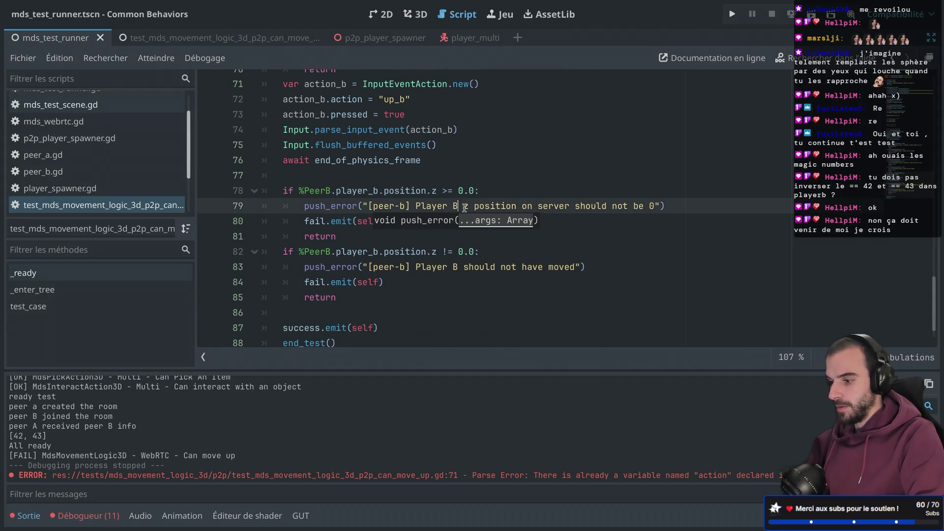
{"action": "left_click", "coordinate": [457, 267]}
{"action": "key", "text": "BackSpace"}
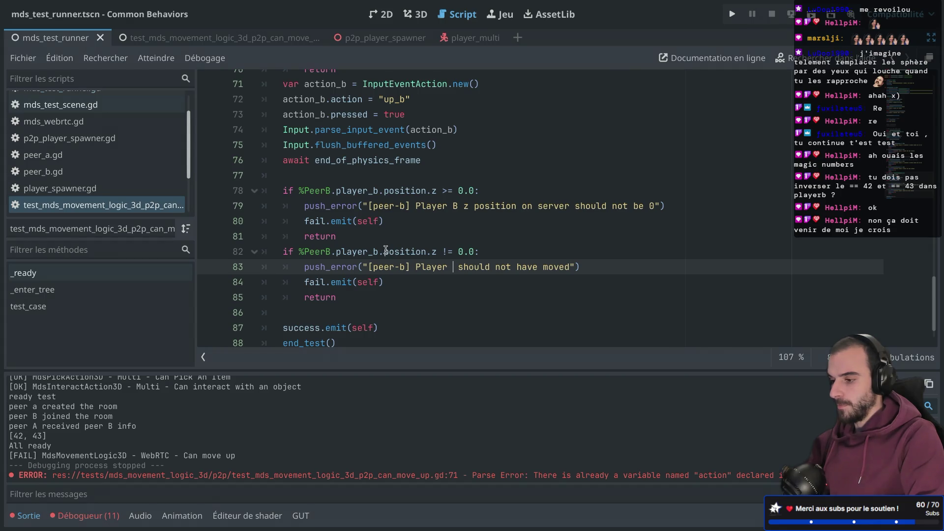
{"action": "left_click", "coordinate": [379, 252]}
{"action": "left_click_drag", "start_coordinate": [355, 292], "coordinate": [356, 238]}
{"action": "key", "text": "BackSpace"}
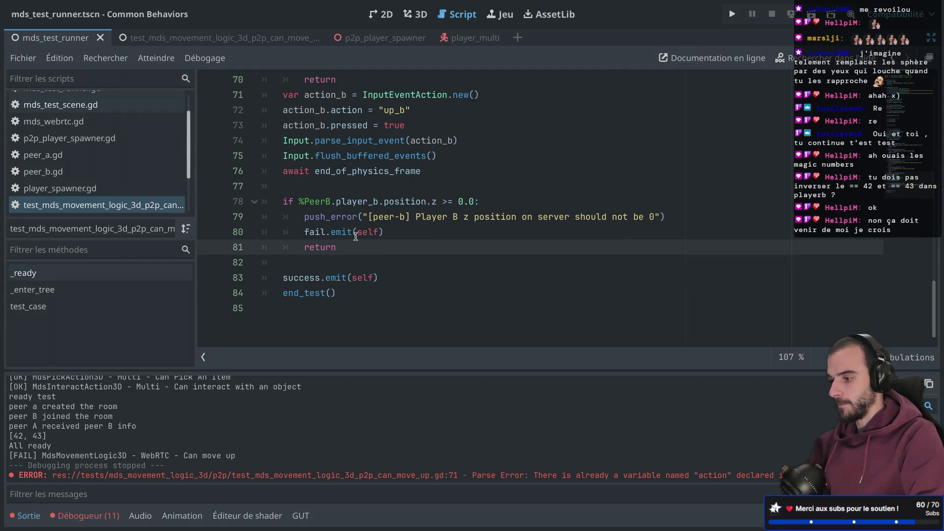
{"action": "scroll", "coordinate": [355, 237], "scroll_direction": "up", "scroll_amount": 4}
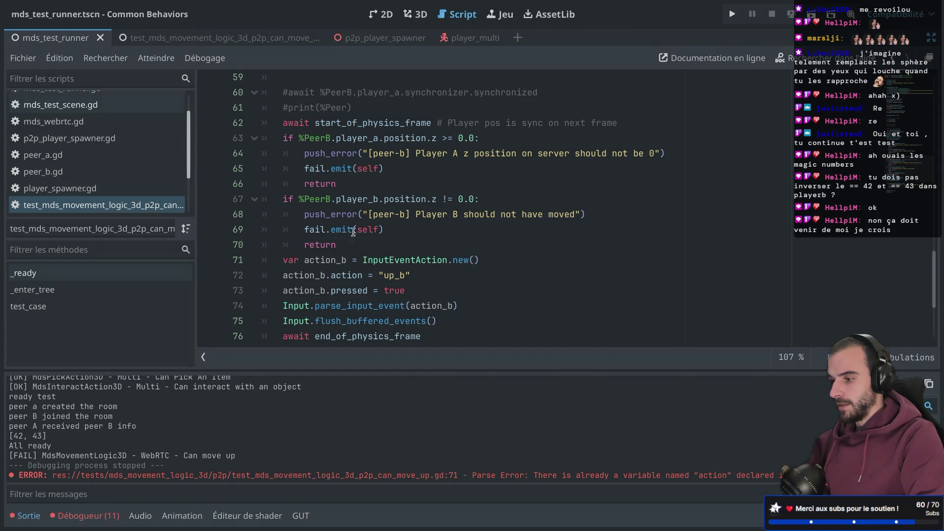
{"action": "scroll", "coordinate": [347, 184], "scroll_direction": "down", "scroll_amount": 3}
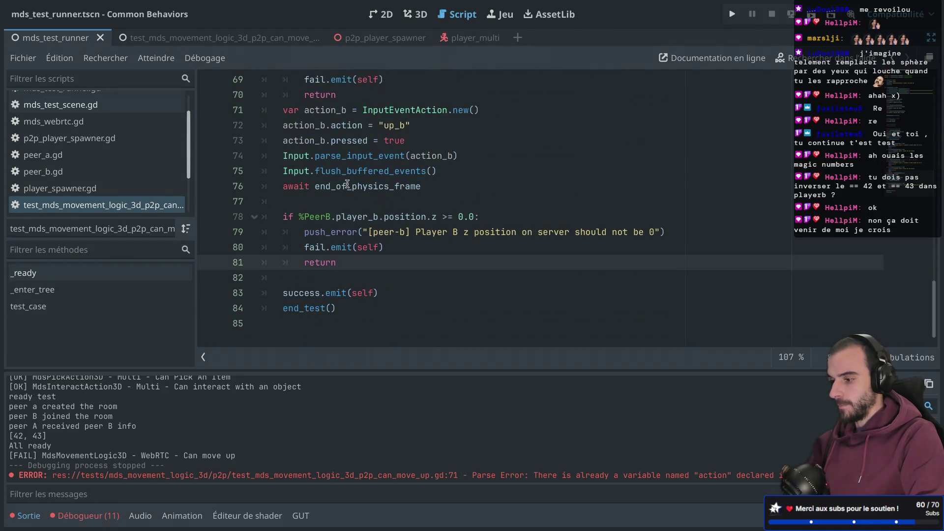
Duplicate the Player B z check on lines 78–81 below itself, fixing the indent.
{"action": "left_click_drag", "start_coordinate": [350, 265], "coordinate": [239, 222]}
{"action": "key", "text": "ctrl+c"}
{"action": "left_click", "coordinate": [353, 265]}
{"action": "key", "text": "Return"}
{"action": "key", "text": "Return"}
{"action": "key", "text": "ctrl+v"}
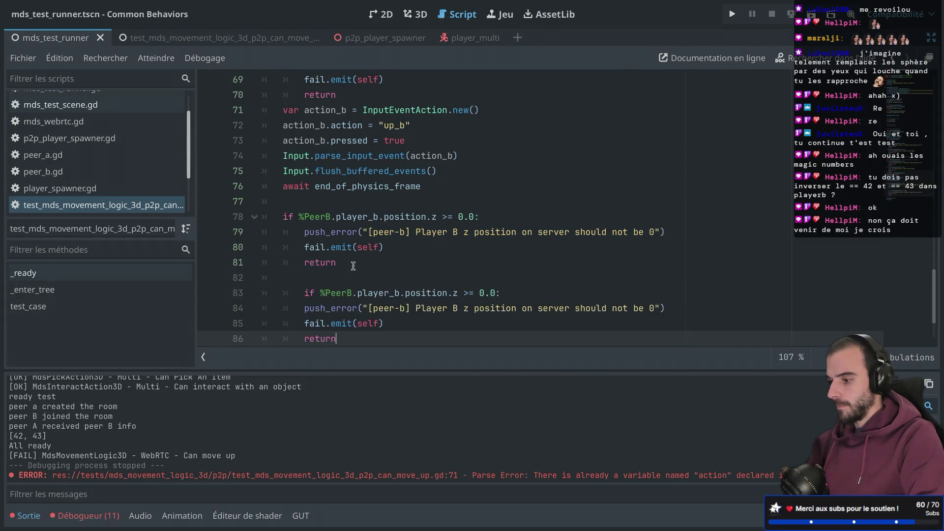
{"action": "left_click", "coordinate": [306, 288]}
{"action": "key", "text": "BackSpace"}
Insert 'await start_of_physics_frame' with a next-frame sync comment before the copied check.
{"action": "left_click", "coordinate": [306, 283]}
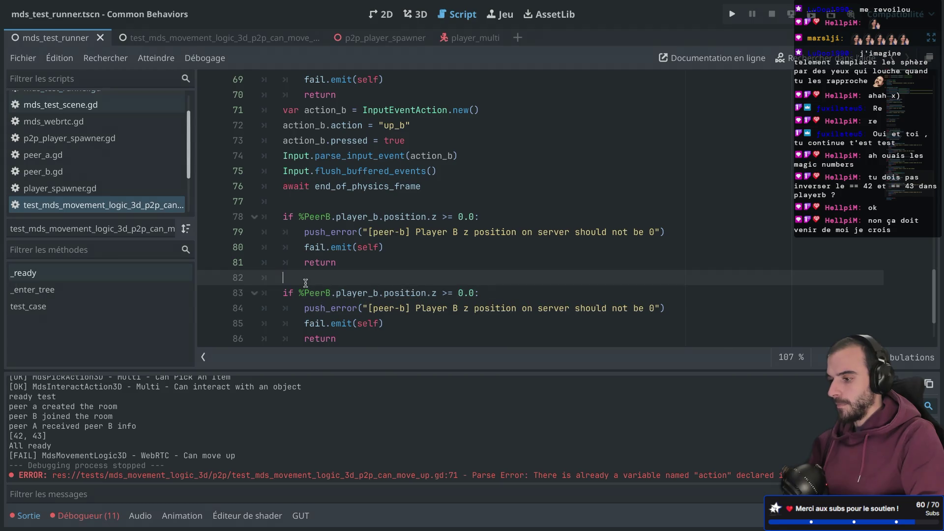
{"action": "key", "text": "Return"}
{"action": "type", "text": "await sta"}
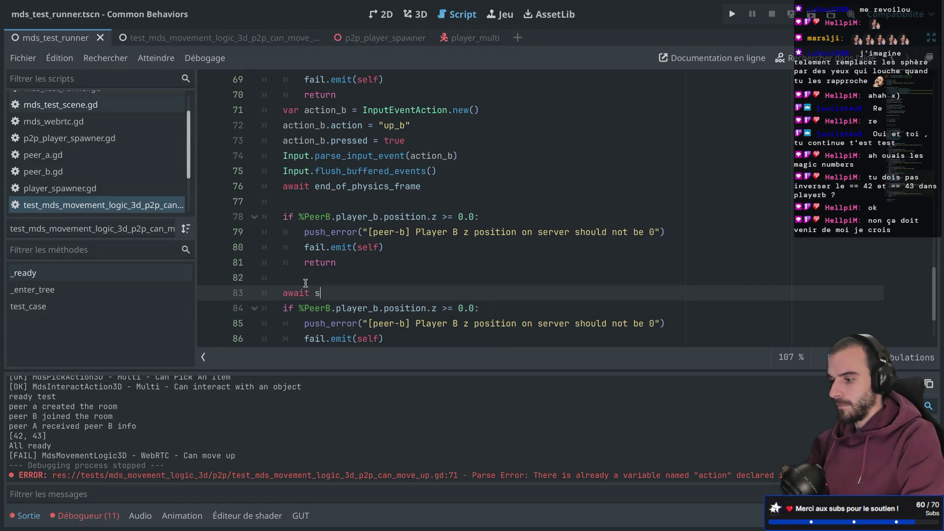
{"action": "type", "text": "rt"}
{"action": "key", "text": "Return"}
{"action": "type", "text": "#"}
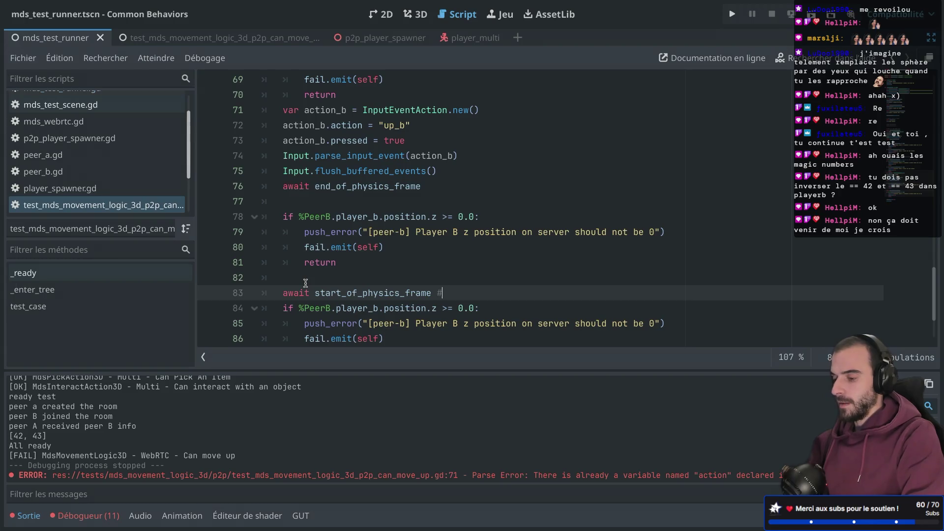
{"action": "type", "text": "layer"}
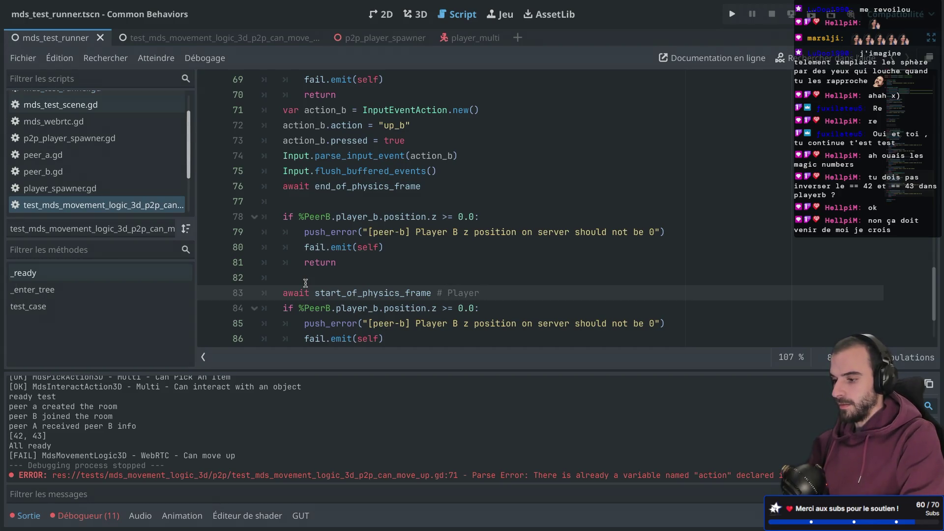
{"action": "type", "text": "sync on"}
{"action": "type", "text": " ne"}
{"action": "type", "text": "p"}
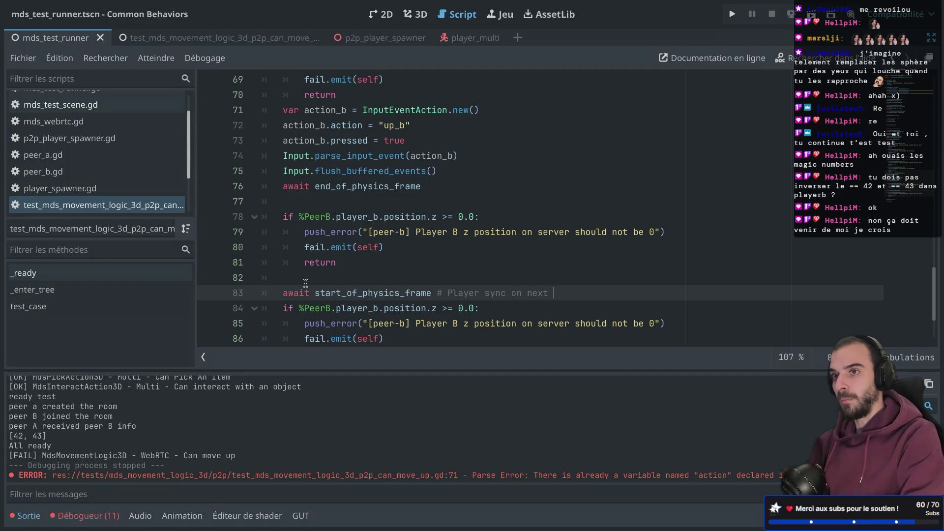
{"action": "type", "text": "rame"}
{"action": "scroll", "coordinate": [379, 256], "scroll_direction": "down", "scroll_amount": 2}
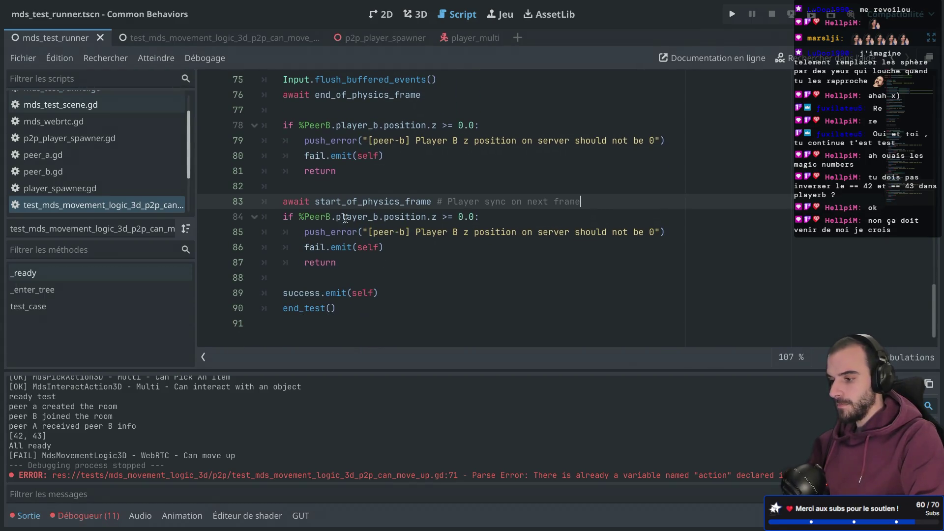
Change the copied check's message label from [peer-b] to [peer-a] and rerun the tests.
{"action": "left_click", "coordinate": [406, 233]}
{"action": "key", "text": "BackSpace"}
{"action": "type", "text": "a"}
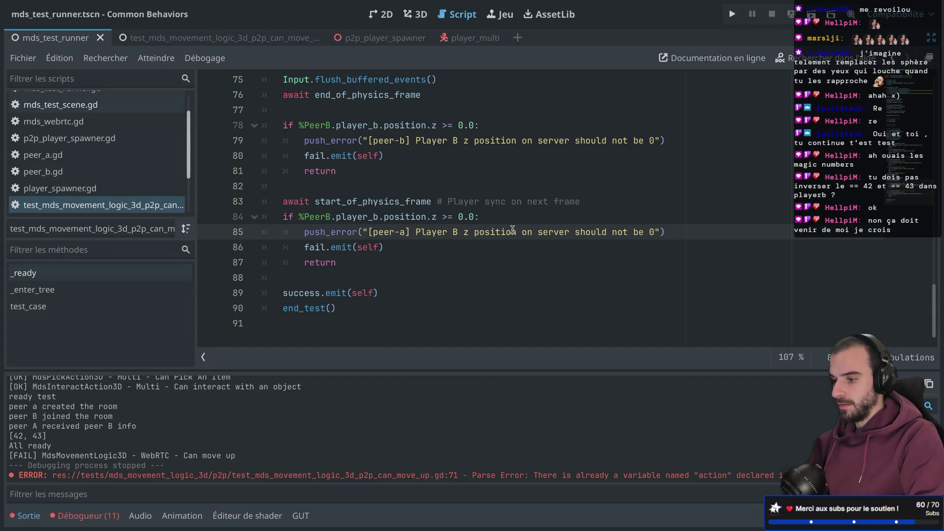
{"action": "left_click", "coordinate": [408, 203]}
{"action": "left_click", "coordinate": [370, 251]}
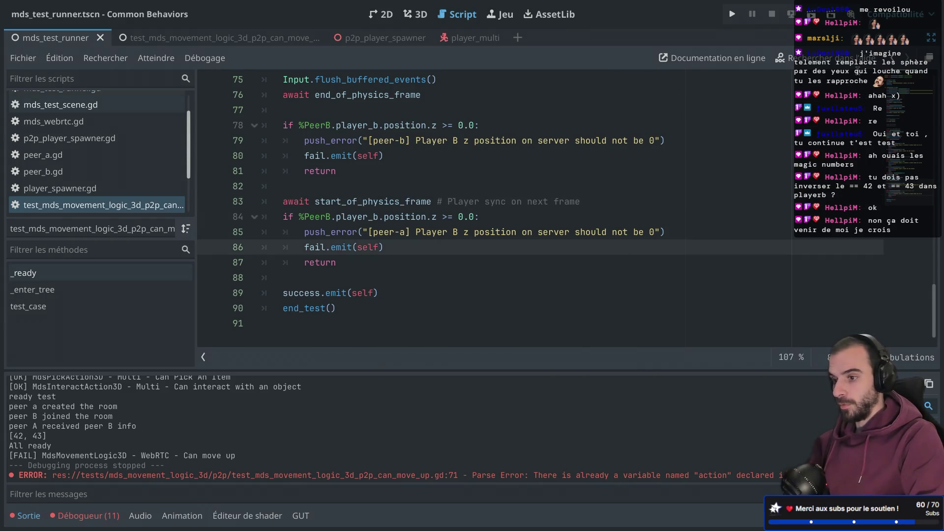
{"action": "left_click", "coordinate": [811, 14]}
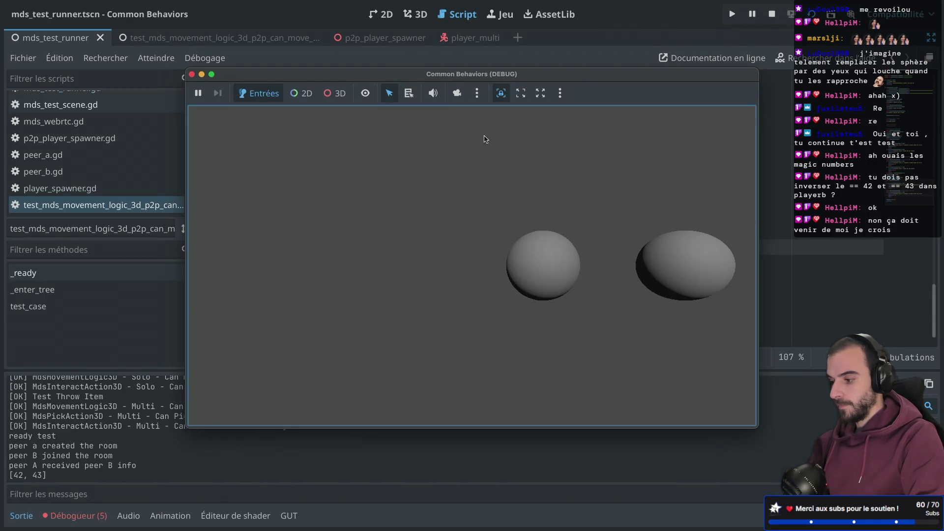
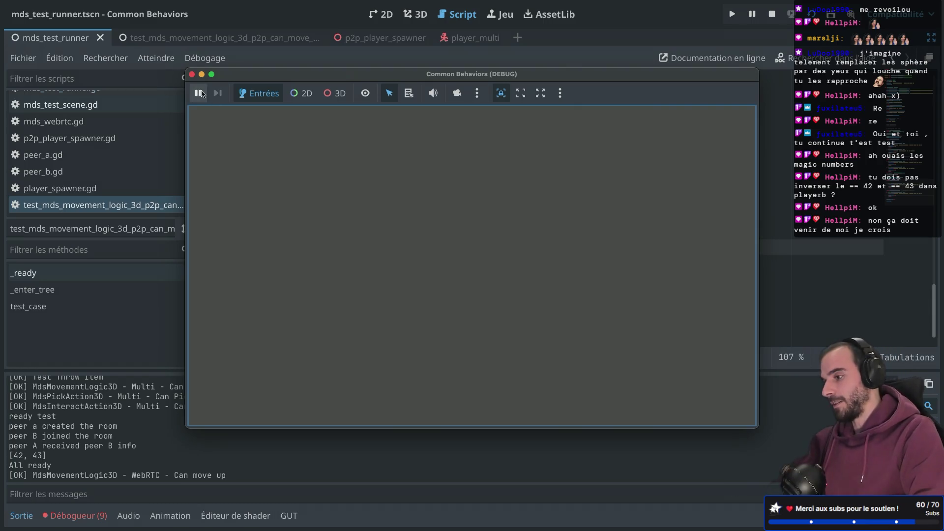
Stop the running test game and inspect the start_of_physics_frame await on line 83.
{"action": "left_click", "coordinate": [191, 74]}
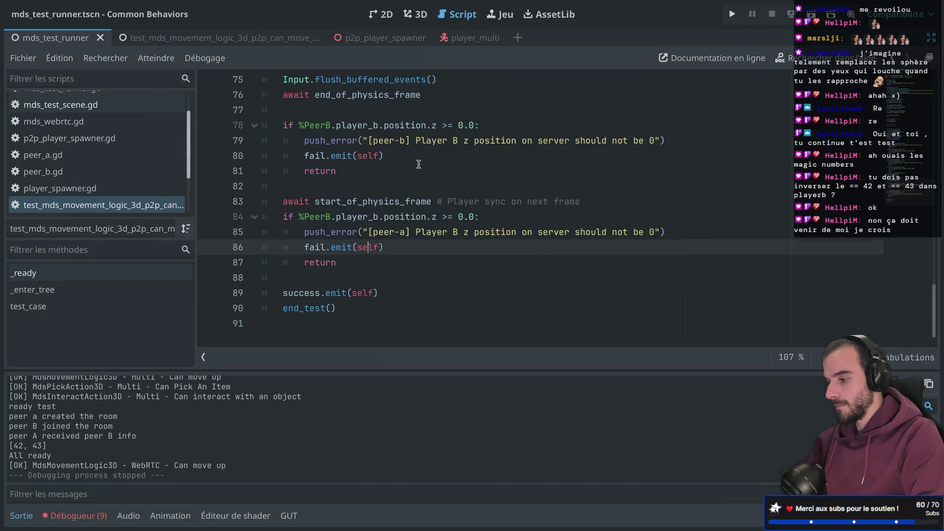
{"action": "scroll", "coordinate": [419, 164], "scroll_direction": "up", "scroll_amount": 5}
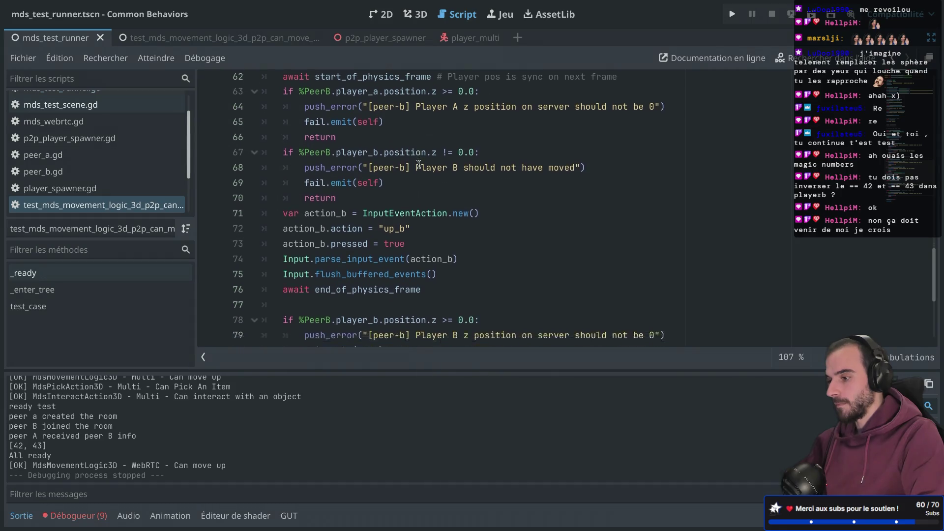
{"action": "scroll", "coordinate": [419, 164], "scroll_direction": "down", "scroll_amount": 2}
{"action": "scroll", "coordinate": [339, 248], "scroll_direction": "down", "scroll_amount": 3}
{"action": "left_click_drag", "start_coordinate": [292, 195], "coordinate": [390, 199]}
{"action": "left_click", "coordinate": [396, 149]}
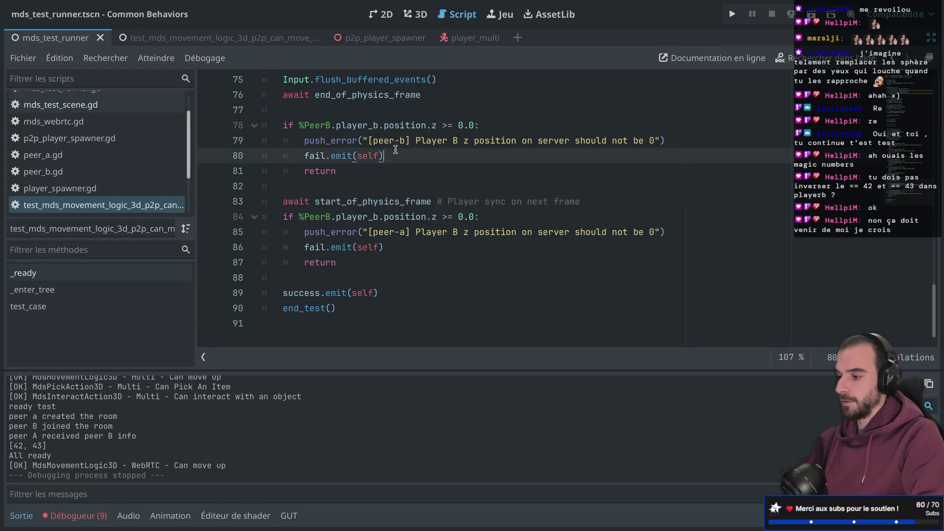
{"action": "scroll", "coordinate": [395, 150], "scroll_direction": "up", "scroll_amount": 1}
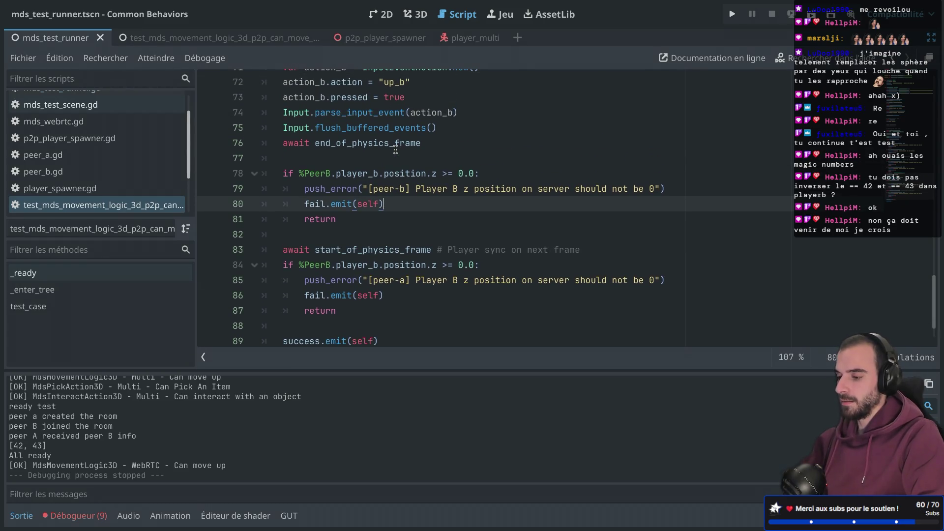
{"action": "left_click_drag", "start_coordinate": [315, 249], "coordinate": [397, 248]}
Review the earlier awaits in the test script, then switch to the player_multi scene.
{"action": "left_click", "coordinate": [417, 195]}
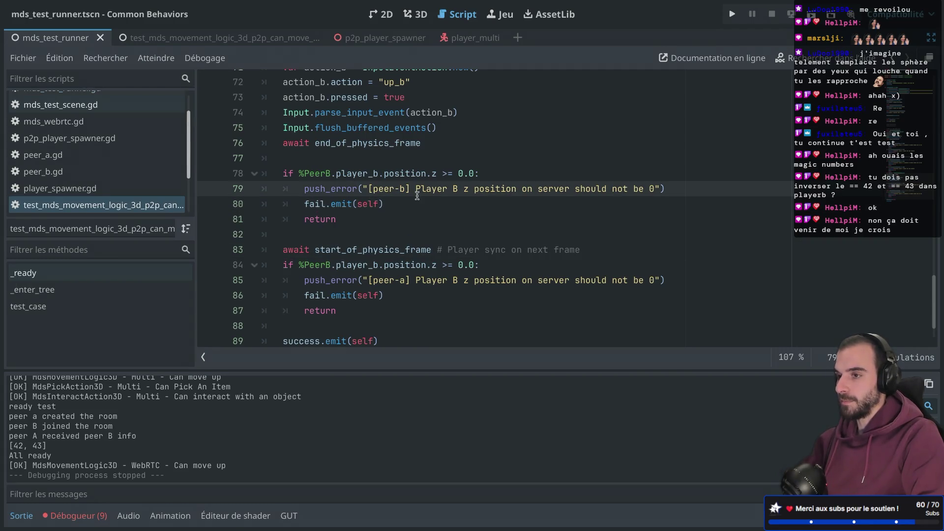
{"action": "scroll", "coordinate": [417, 195], "scroll_direction": "up", "scroll_amount": 5}
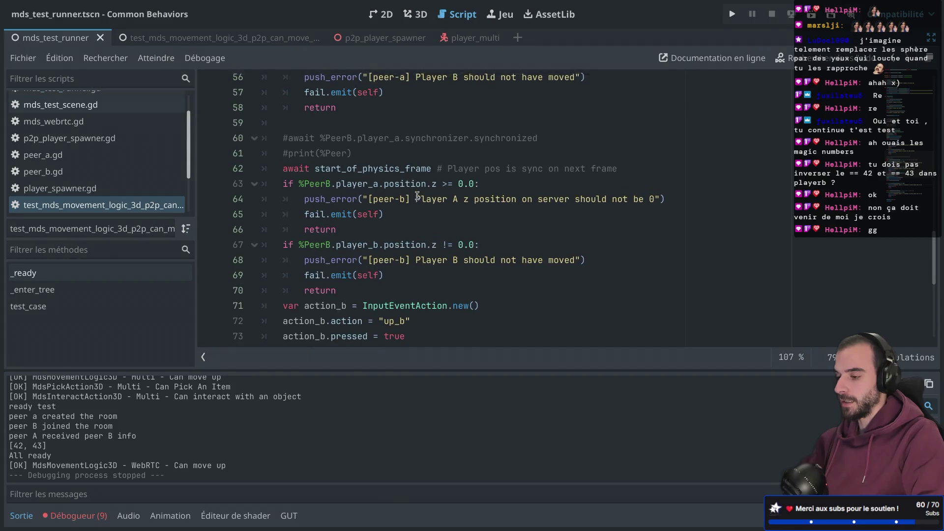
{"action": "scroll", "coordinate": [417, 195], "scroll_direction": "up", "scroll_amount": 1}
{"action": "scroll", "coordinate": [417, 195], "scroll_direction": "up", "scroll_amount": 1}
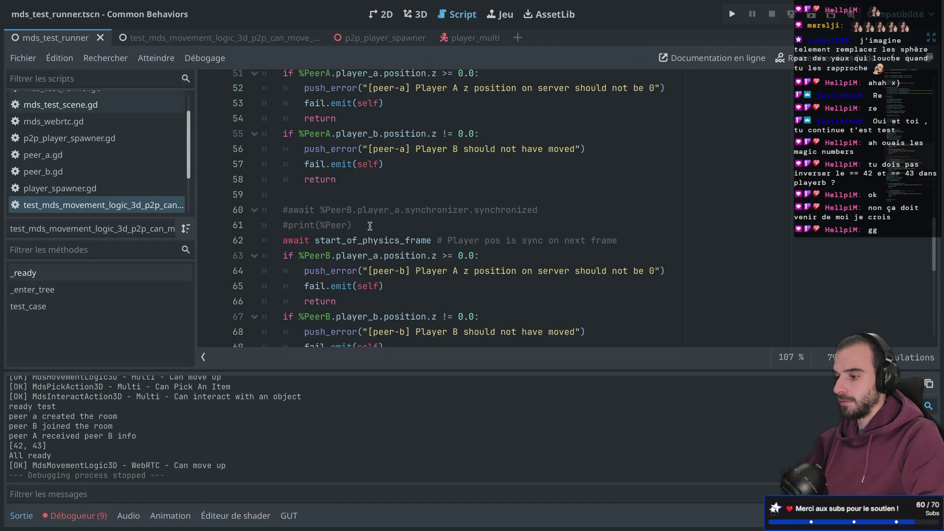
{"action": "scroll", "coordinate": [370, 226], "scroll_direction": "up", "scroll_amount": 2}
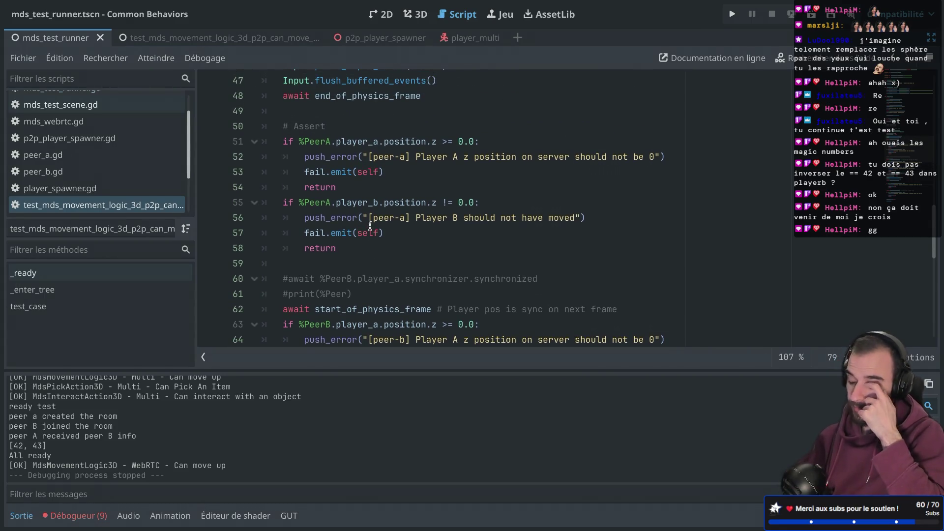
{"action": "scroll", "coordinate": [370, 226], "scroll_direction": "down", "scroll_amount": 6}
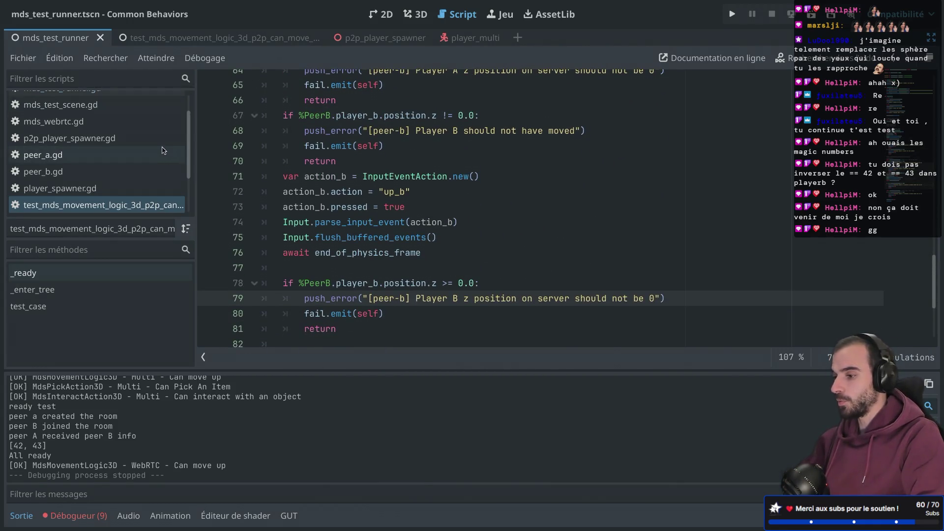
{"action": "left_click", "coordinate": [472, 38]}
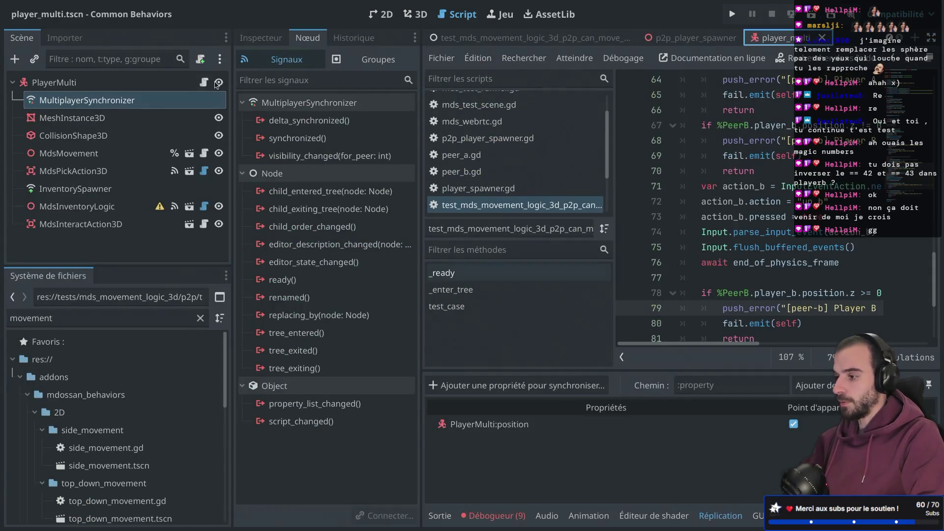
Open the MultiplayerSynchronizer documentation and read its synchronized signal description.
{"action": "right_click", "coordinate": [132, 101]}
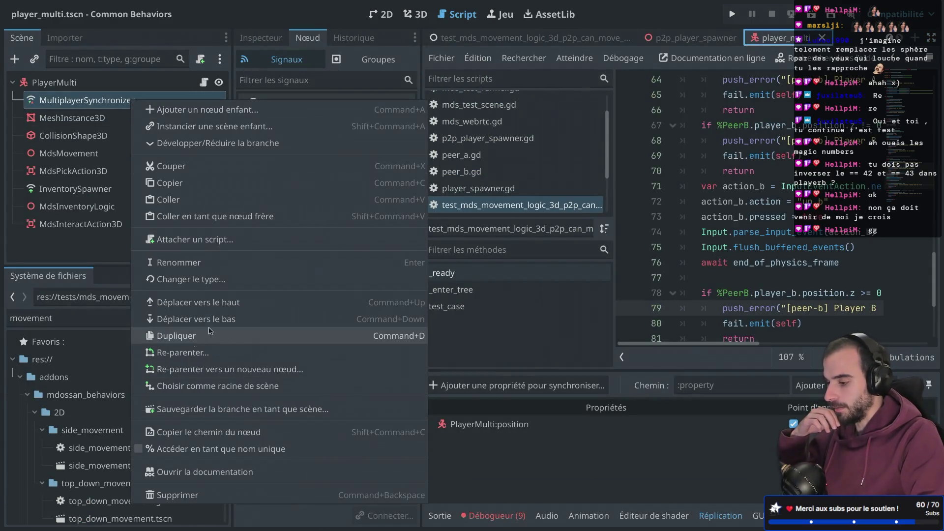
{"action": "left_click", "coordinate": [183, 472]}
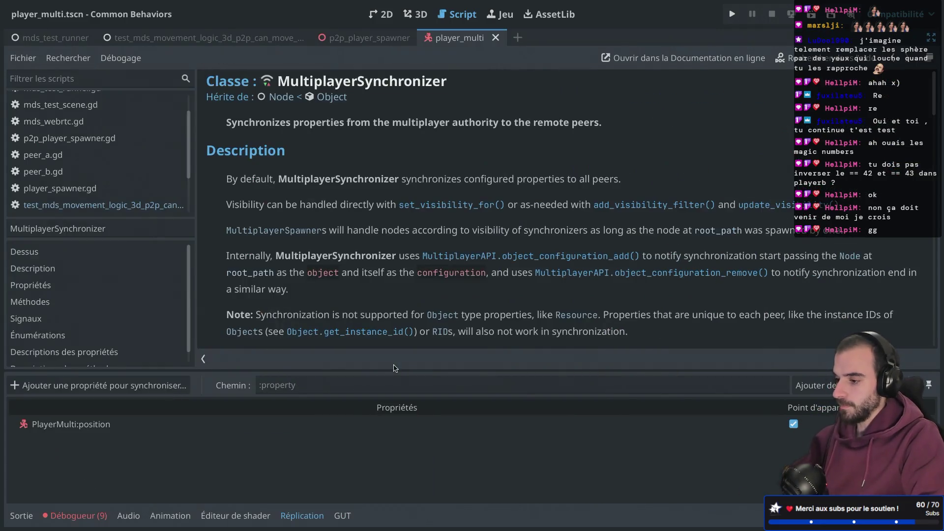
{"action": "scroll", "coordinate": [384, 215], "scroll_direction": "down", "scroll_amount": 3}
{"action": "scroll", "coordinate": [383, 215], "scroll_direction": "down", "scroll_amount": 2}
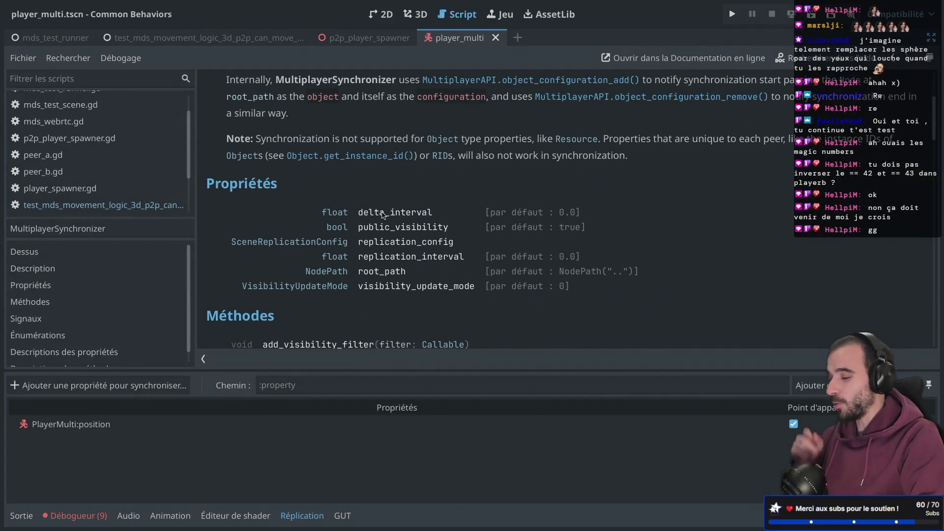
{"action": "scroll", "coordinate": [383, 215], "scroll_direction": "down", "scroll_amount": 8}
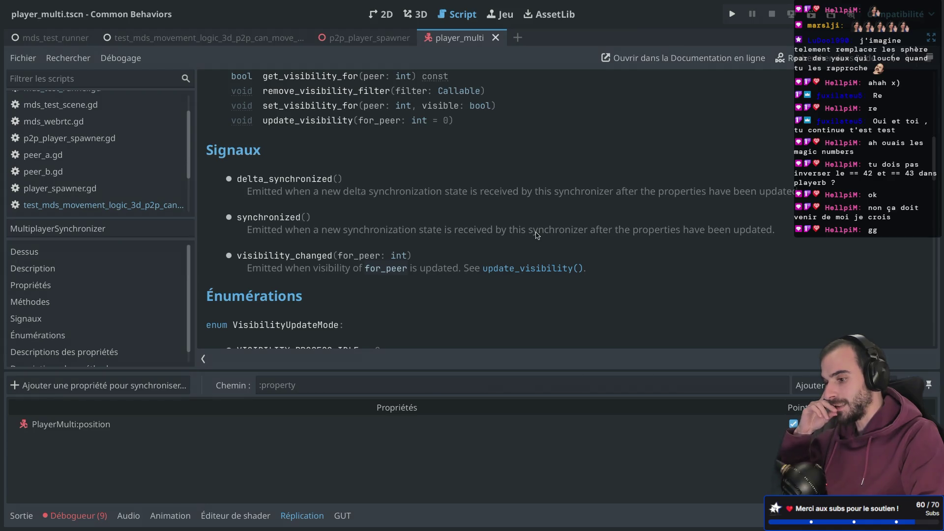
{"action": "mouse_move", "coordinate": [574, 230]}
{"action": "left_mouse_down"}
{"action": "mouse_move", "coordinate": [726, 230]}
{"action": "mouse_move", "coordinate": [248, 229]}
{"action": "mouse_move", "coordinate": [776, 230]}
{"action": "left_mouse_up"}
{"action": "left_click", "coordinate": [631, 229]}
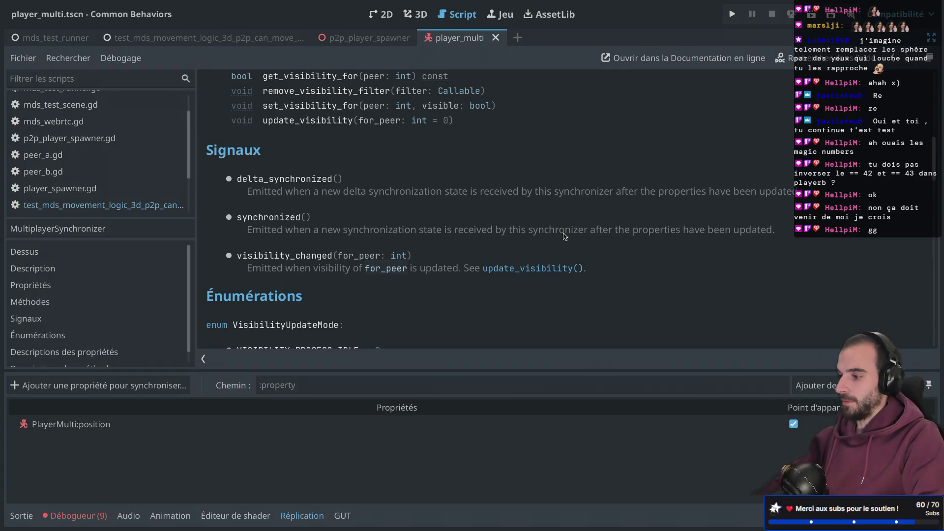
{"action": "mouse_move", "coordinate": [262, 230]}
{"action": "left_mouse_down"}
{"action": "mouse_move", "coordinate": [434, 230]}
{"action": "mouse_move", "coordinate": [363, 226]}
{"action": "left_mouse_up"}
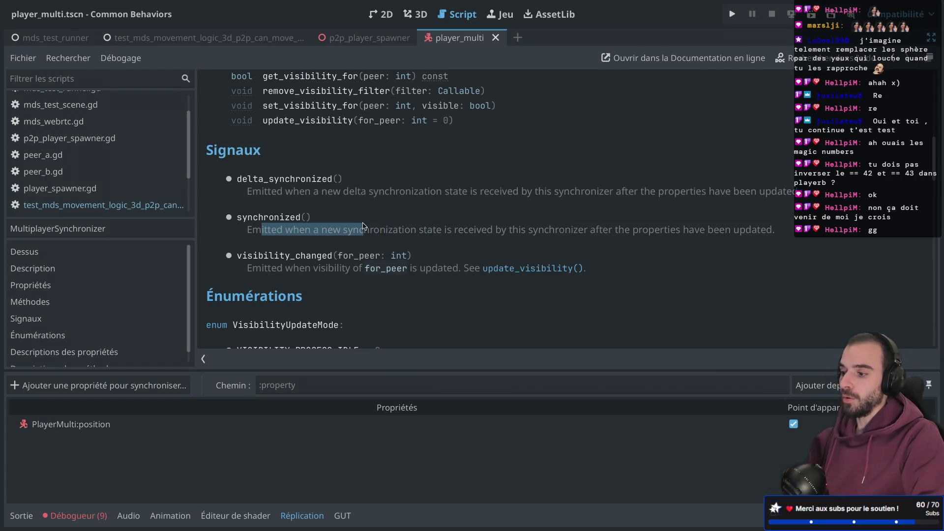
{"action": "double_click", "coordinate": [268, 217]}
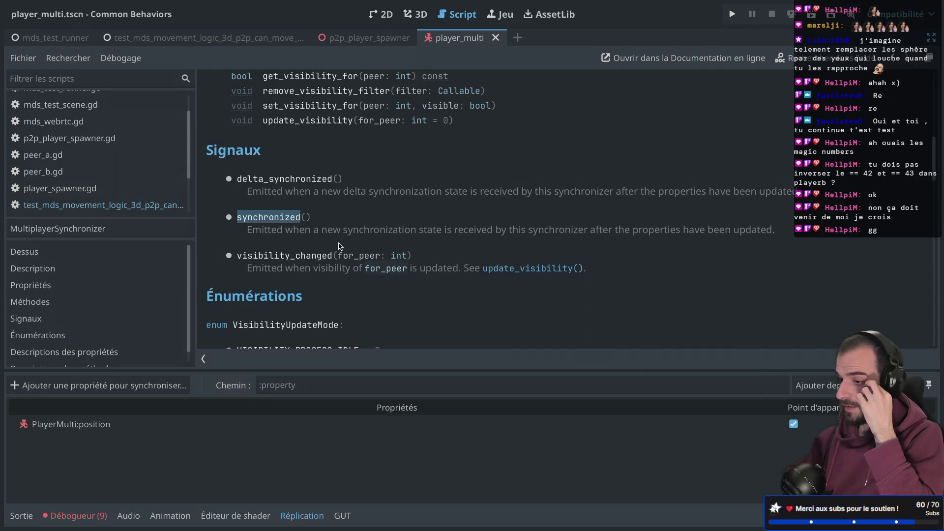
Toggle distraction-free mode to widen the docs, then open player_spawner.gd.
{"action": "key", "text": "ctrl+shift+F11"}
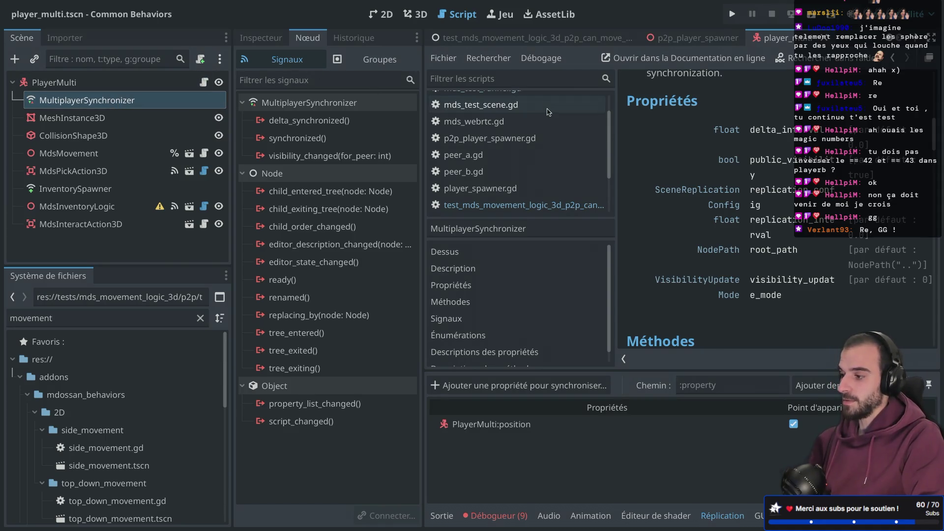
{"action": "key", "text": "ctrl+shift+F11"}
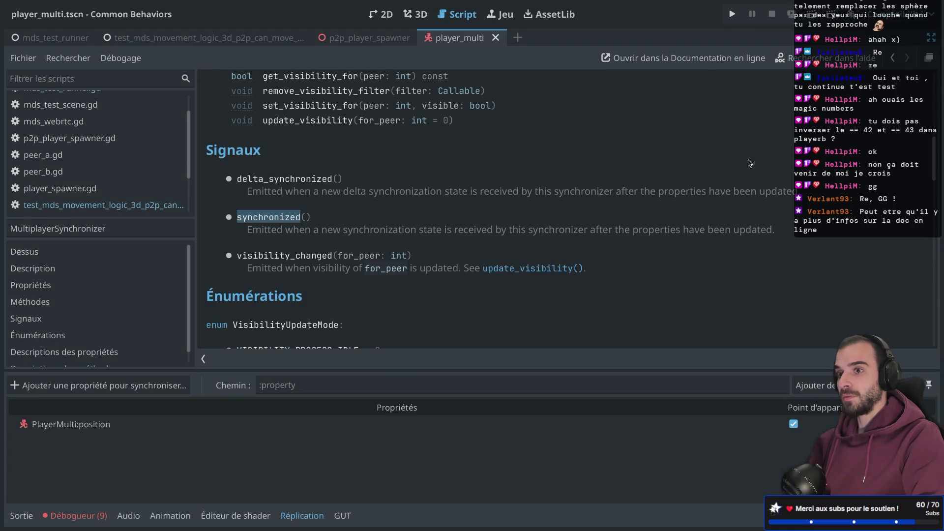
{"action": "scroll", "coordinate": [318, 183], "scroll_direction": "down", "scroll_amount": 2}
{"action": "scroll", "coordinate": [317, 182], "scroll_direction": "up", "scroll_amount": 1}
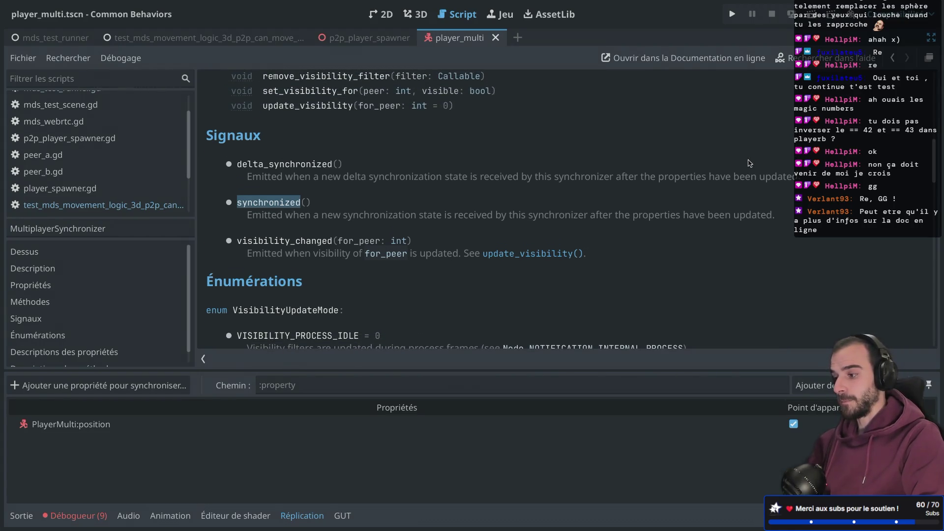
{"action": "scroll", "coordinate": [143, 155], "scroll_direction": "down", "scroll_amount": 3}
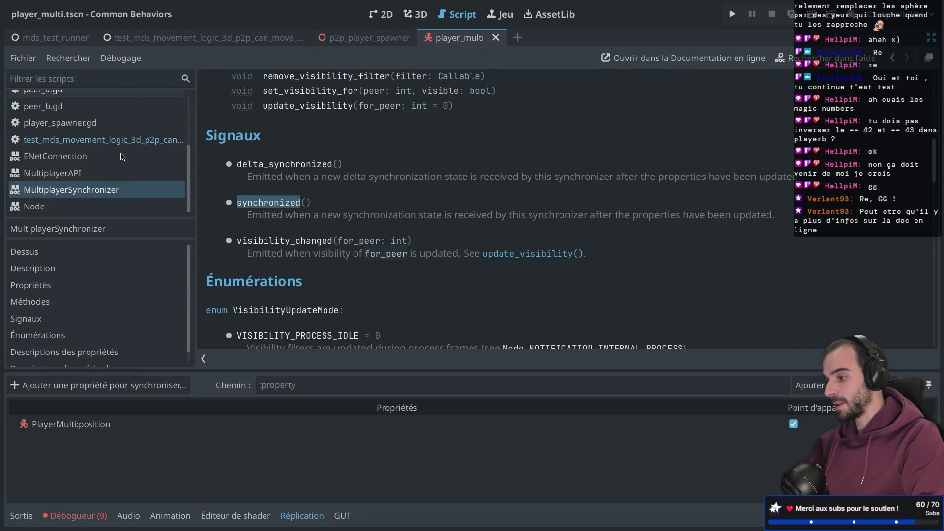
{"action": "left_click", "coordinate": [142, 151]}
{"action": "left_click", "coordinate": [143, 123]}
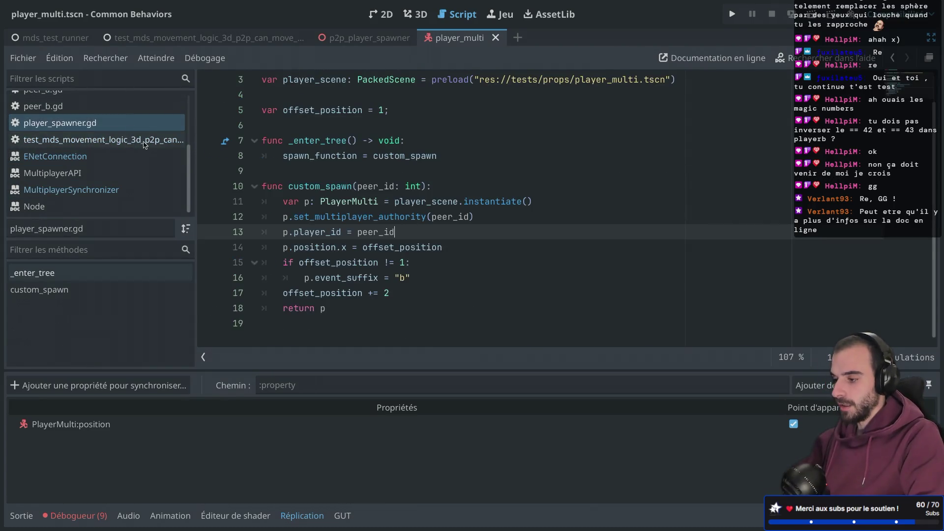
Open the movement-logic p2p test script, select start_of_physics_frame on line 83, and go to line 62.
{"action": "left_click", "coordinate": [123, 140]}
{"action": "scroll", "coordinate": [338, 177], "scroll_direction": "down", "scroll_amount": 4}
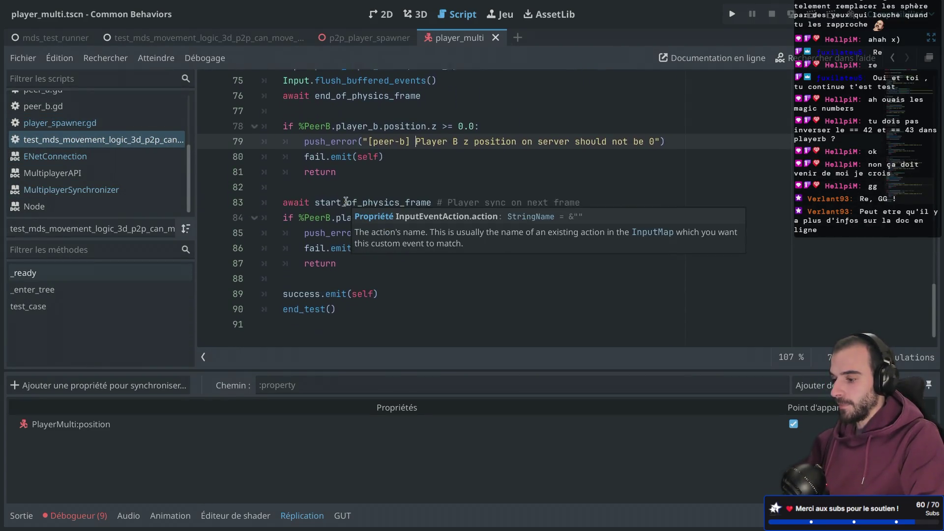
{"action": "left_click", "coordinate": [323, 202]}
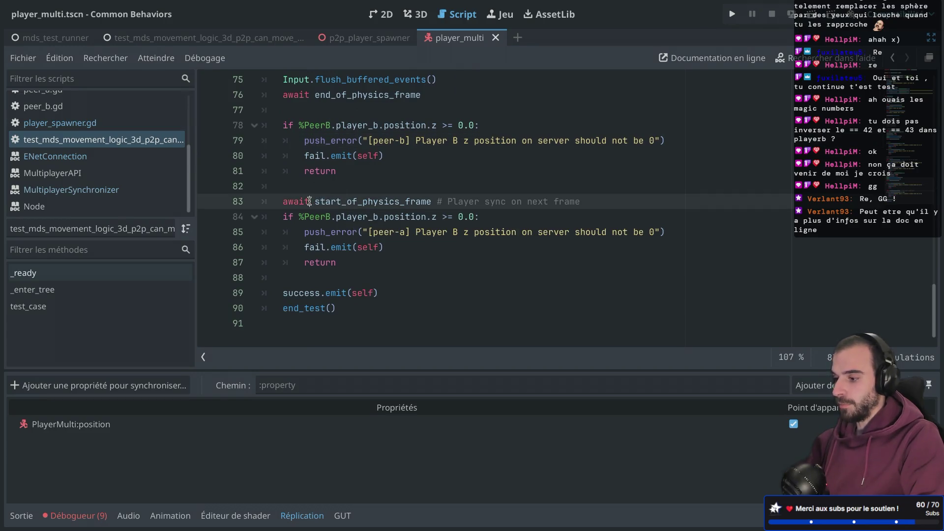
{"action": "left_click_drag", "start_coordinate": [315, 202], "coordinate": [433, 202]}
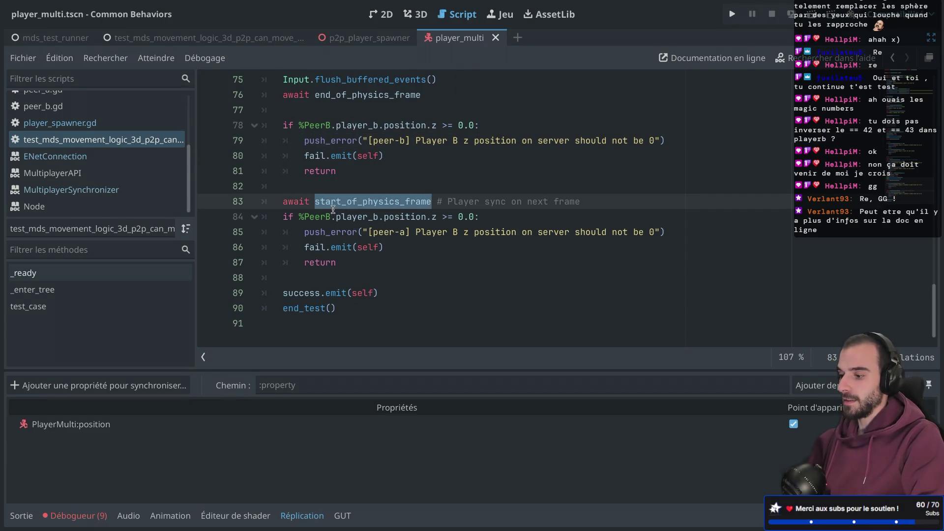
{"action": "scroll", "coordinate": [333, 210], "scroll_direction": "up", "scroll_amount": 9}
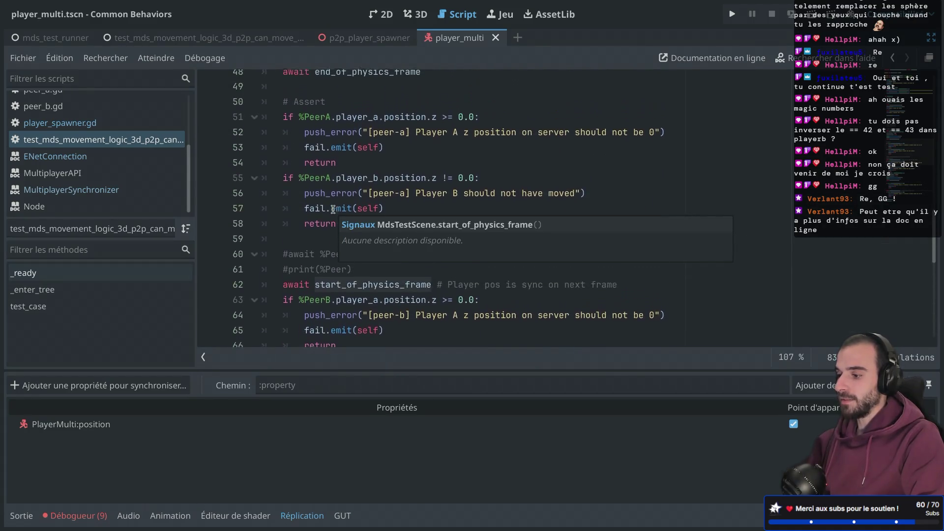
{"action": "scroll", "coordinate": [283, 251], "scroll_direction": "down", "scroll_amount": 1}
{"action": "left_click", "coordinate": [283, 252]}
Tidy the commented #await on line 62 and uncomment the synchronized await on line 60.
{"action": "type", "text": "#"}
{"action": "key", "text": "BackSpace"}
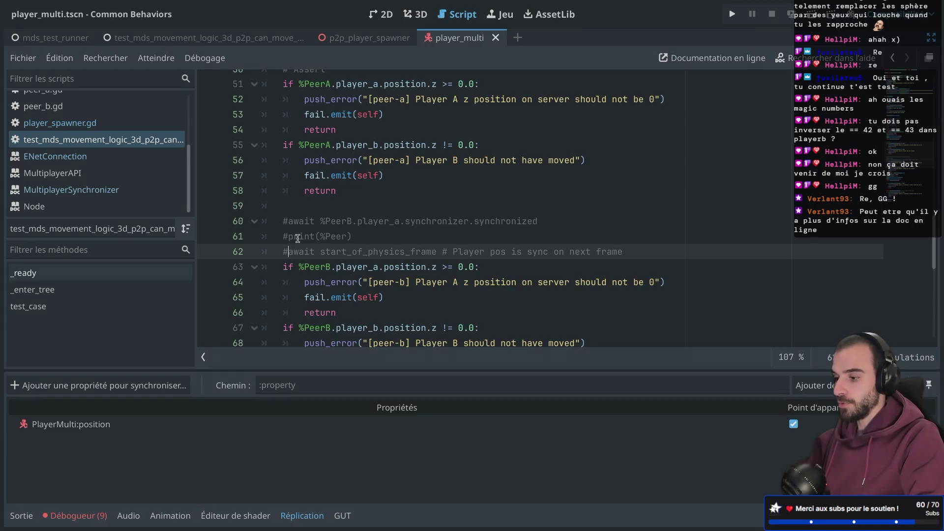
{"action": "left_click", "coordinate": [290, 222]}
{"action": "key", "text": "BackSpace"}
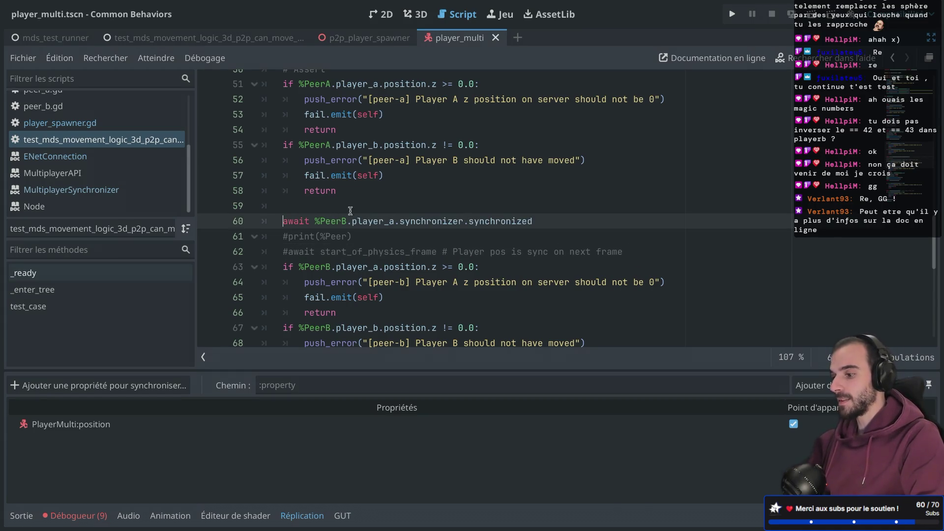
Wrap %PeerB.player_a.synchronizer.synchronized on line 60 in parentheses.
{"action": "left_click_drag", "start_coordinate": [315, 221], "coordinate": [347, 220]}
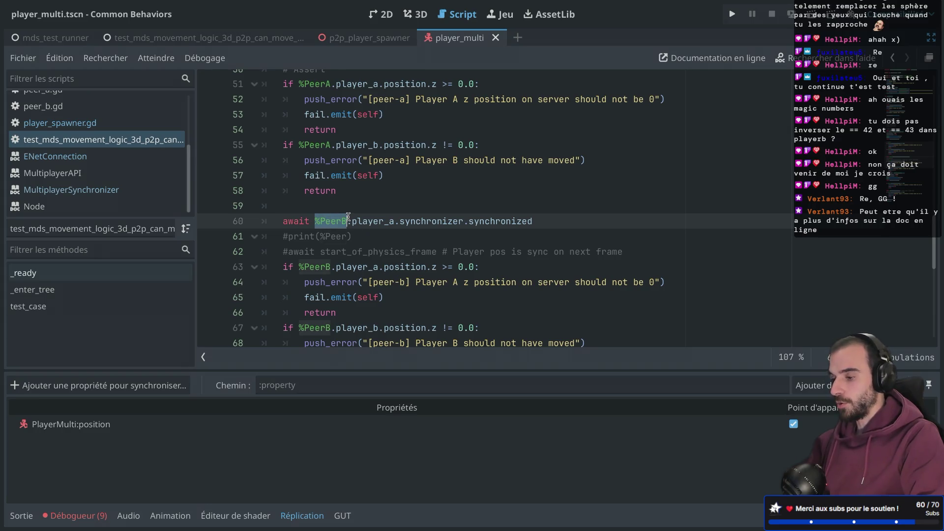
{"action": "left_click_drag", "start_coordinate": [352, 221], "coordinate": [395, 221]}
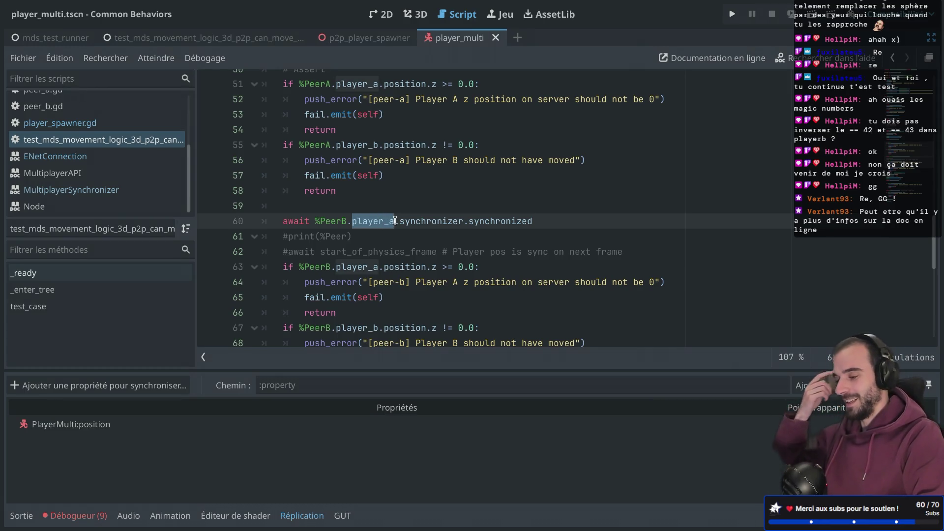
{"action": "double_click", "coordinate": [420, 222]}
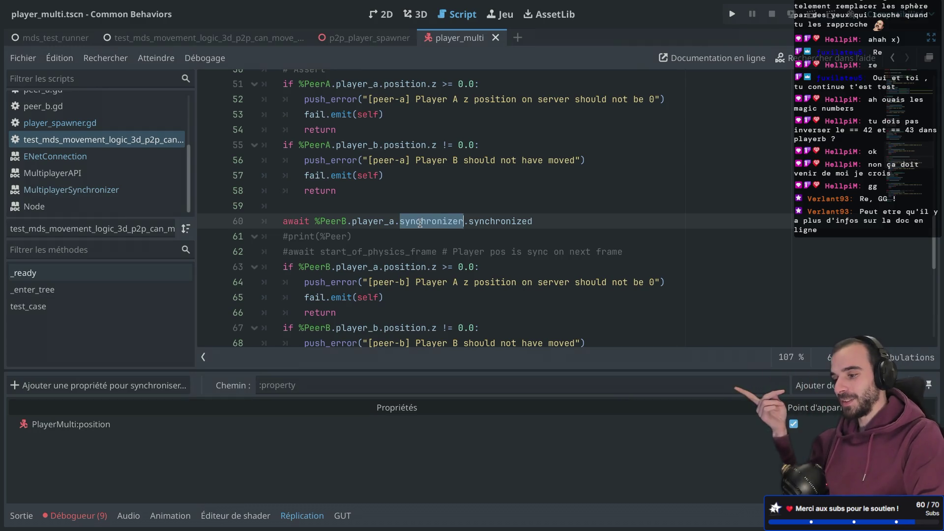
{"action": "double_click", "coordinate": [490, 220]}
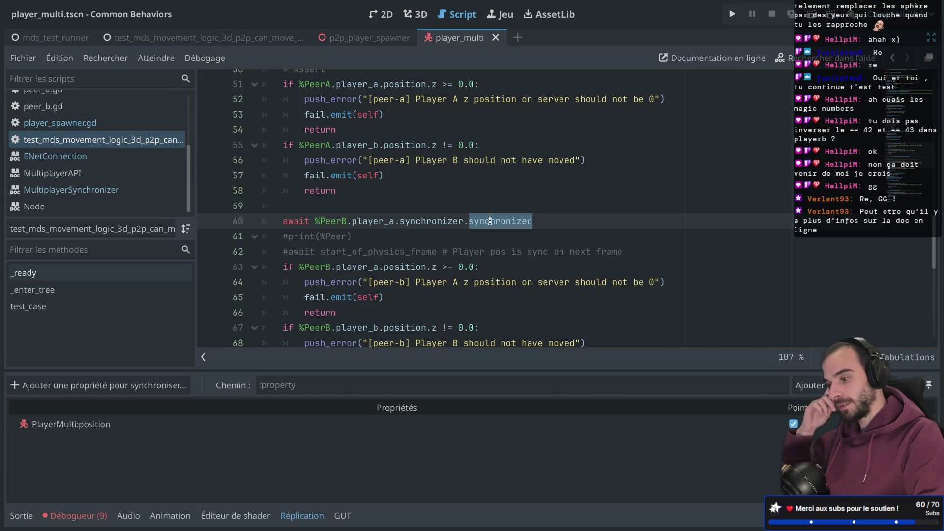
{"action": "left_click_drag", "start_coordinate": [280, 221], "coordinate": [312, 221]}
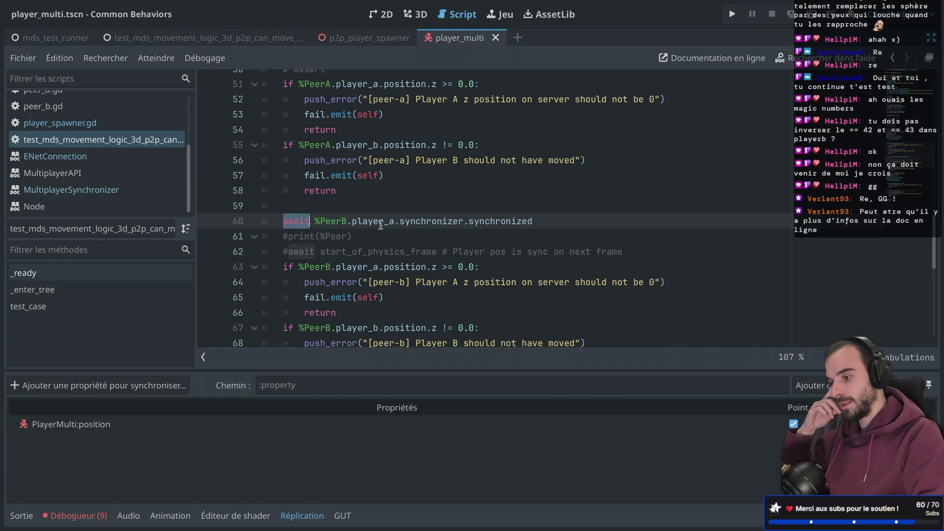
{"action": "left_click", "coordinate": [315, 221]}
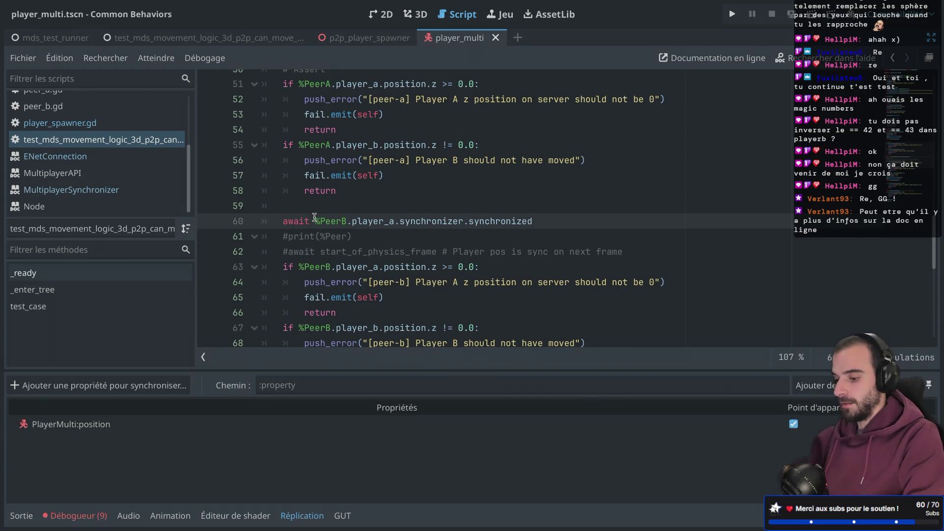
{"action": "type", "text": "("}
{"action": "key", "text": "Delete"}
{"action": "left_click", "coordinate": [565, 223]}
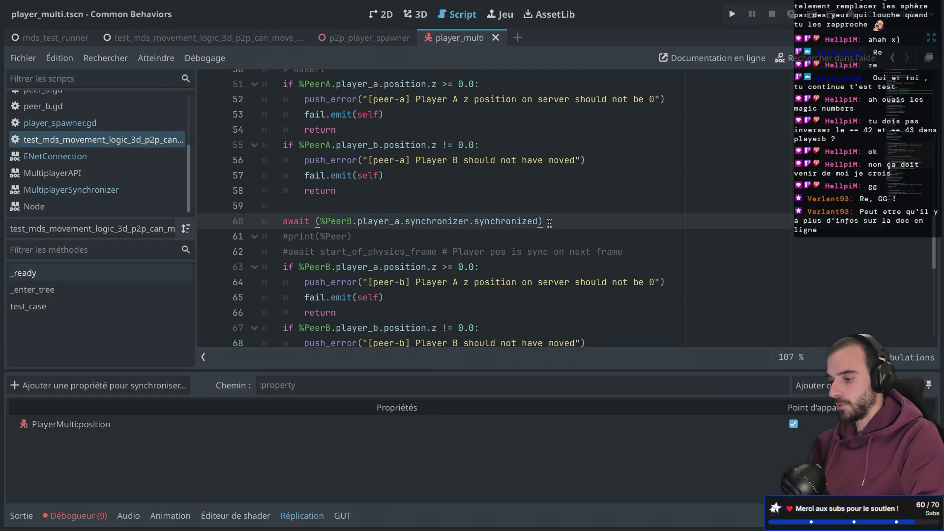
{"action": "double_click", "coordinate": [505, 224]}
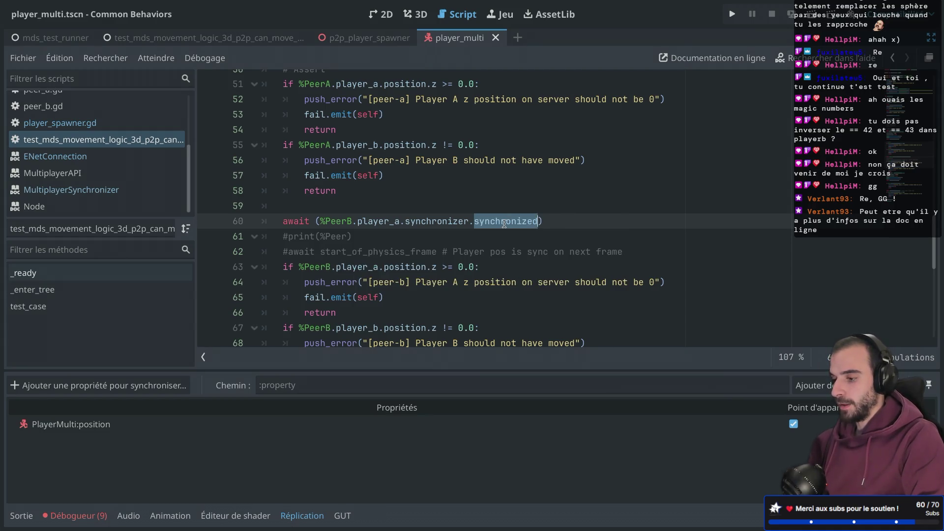
Run the mds_test_runner scene and stop it.
{"action": "scroll", "coordinate": [438, 275], "scroll_direction": "down", "scroll_amount": 2}
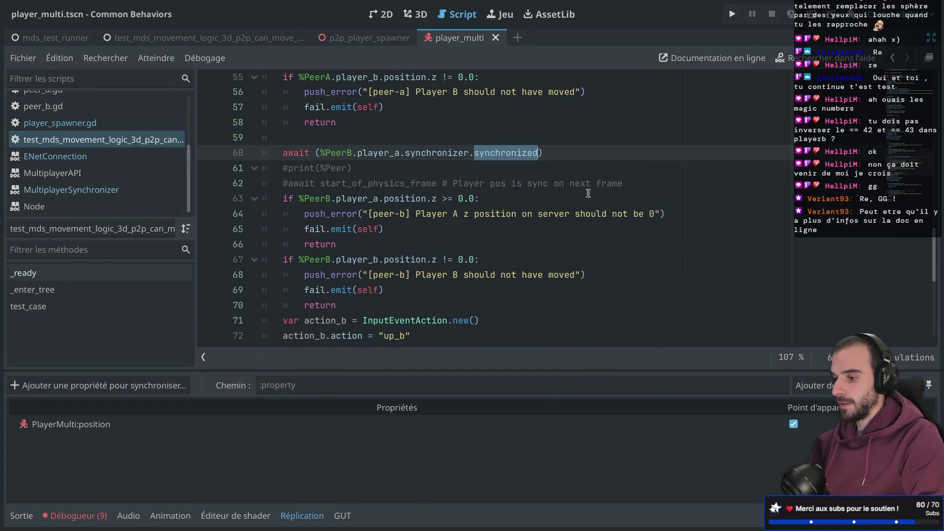
{"action": "left_click", "coordinate": [59, 39]}
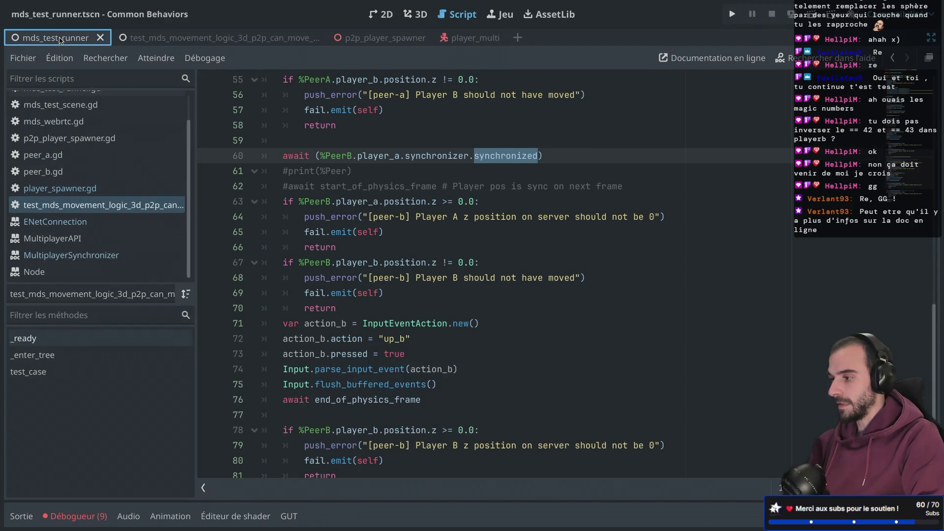
{"action": "left_click", "coordinate": [791, 14]}
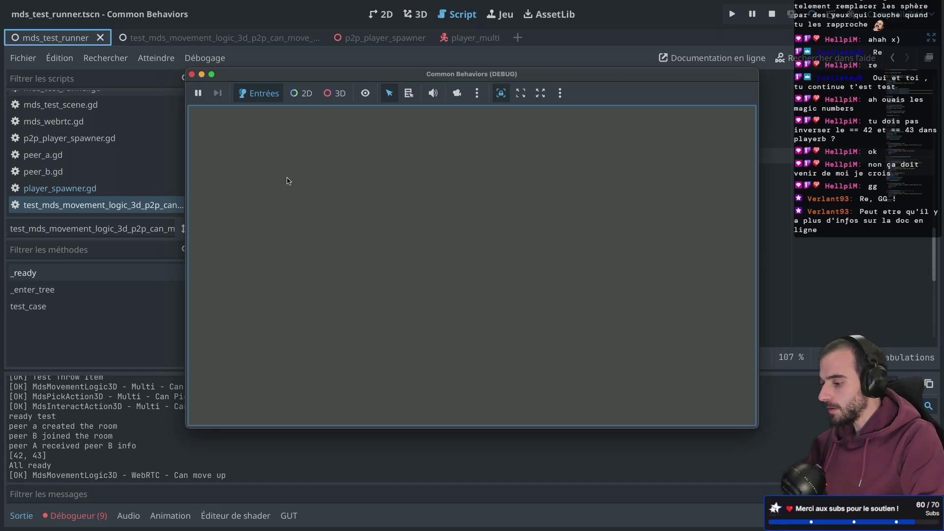
{"action": "left_click", "coordinate": [192, 74]}
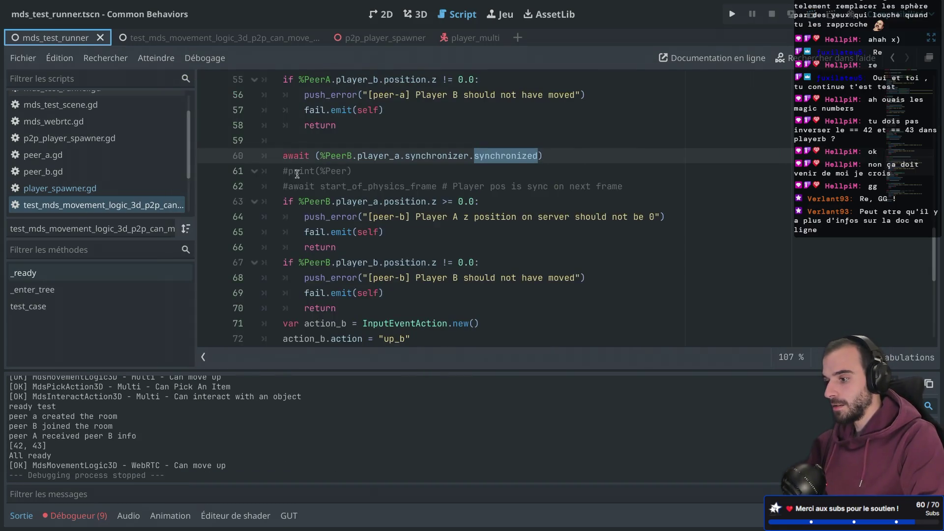
Remove the parentheses from line 60's await and rerun the test, which reports WebRTC - Can move up OK.
{"action": "left_click", "coordinate": [322, 155]}
{"action": "key", "text": "BackSpace"}
{"action": "left_click", "coordinate": [550, 156]}
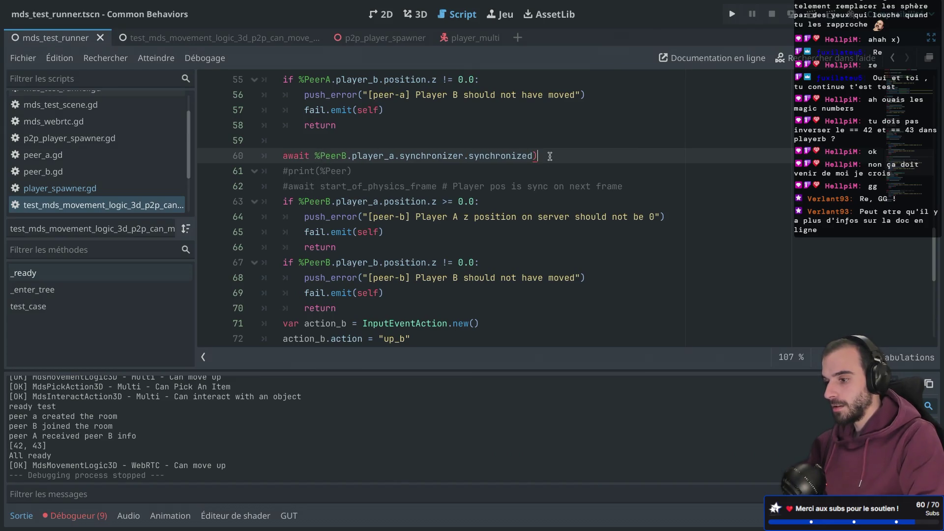
{"action": "left_click", "coordinate": [812, 15]}
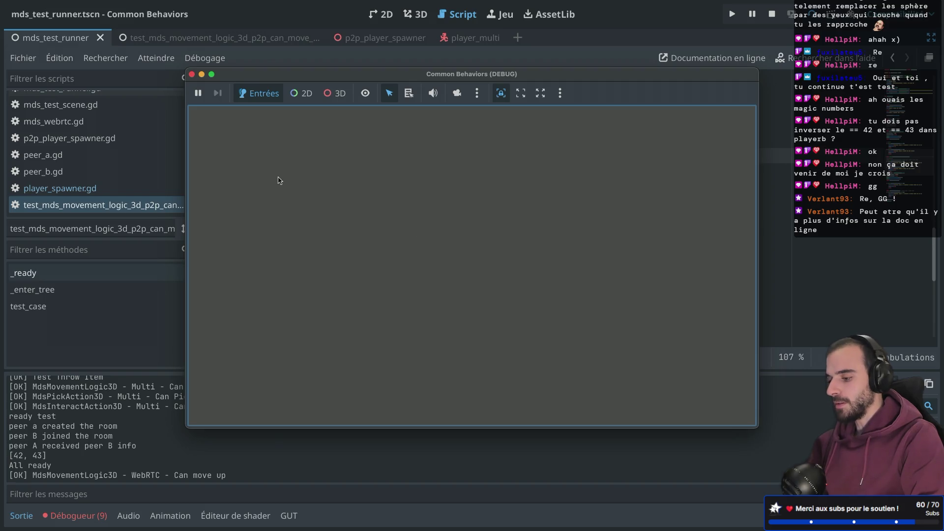
{"action": "left_click", "coordinate": [191, 74]}
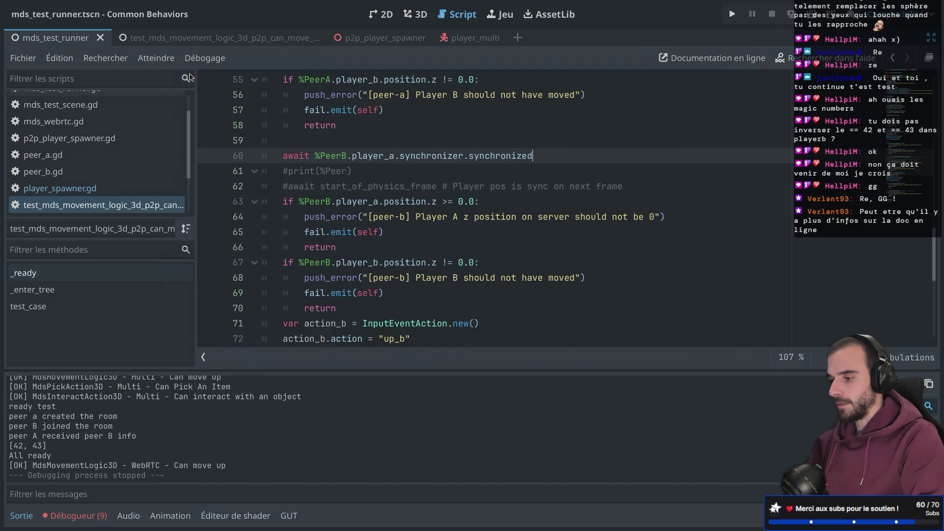
{"action": "scroll", "coordinate": [351, 232], "scroll_direction": "down", "scroll_amount": 1}
Delete the commented debug print and start_of_physics_frame lines 61–62.
{"action": "scroll", "coordinate": [352, 230], "scroll_direction": "up", "scroll_amount": 2}
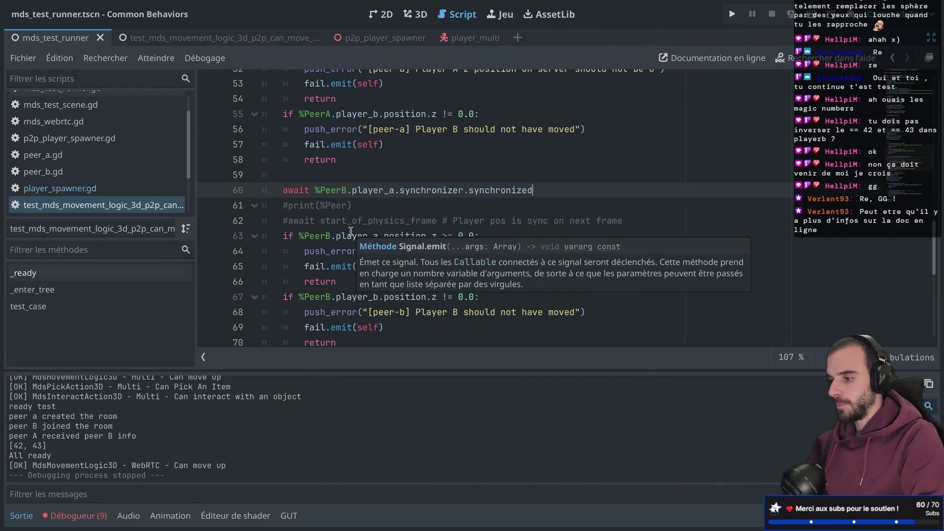
{"action": "scroll", "coordinate": [352, 231], "scroll_direction": "down", "scroll_amount": 5}
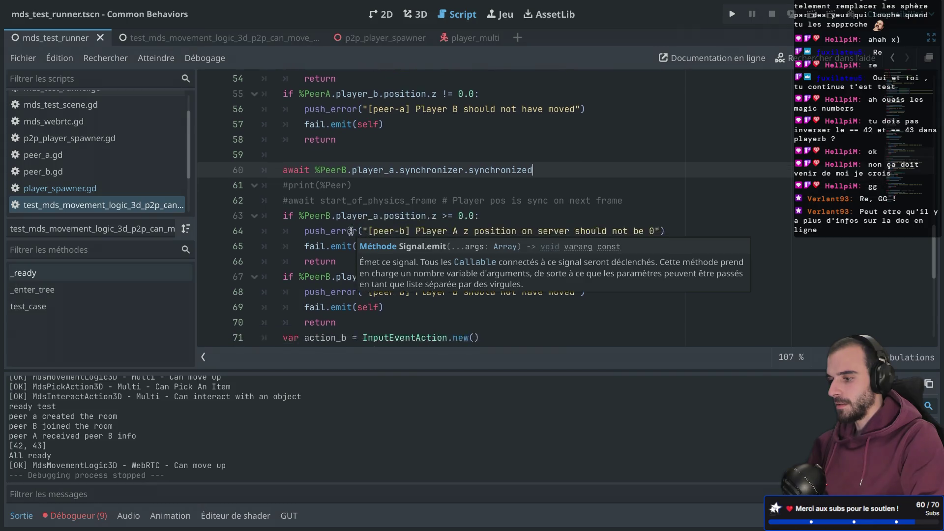
{"action": "scroll", "coordinate": [351, 230], "scroll_direction": "up", "scroll_amount": 5}
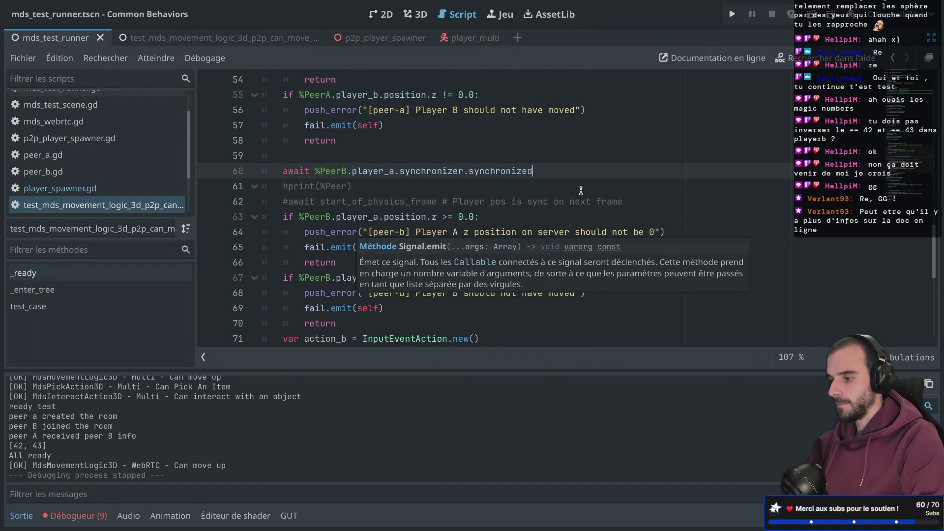
{"action": "left_click_drag", "start_coordinate": [651, 201], "coordinate": [648, 175]}
{"action": "key", "text": "BackSpace"}
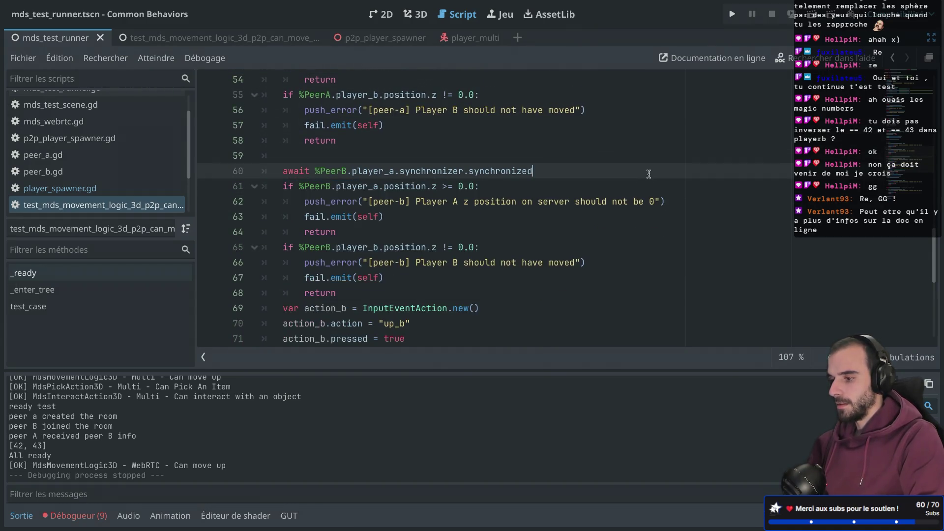
Copy the synchronized await to line 81, replacing the start_of_physics_frame await there.
{"action": "scroll", "coordinate": [452, 179], "scroll_direction": "up", "scroll_amount": 1}
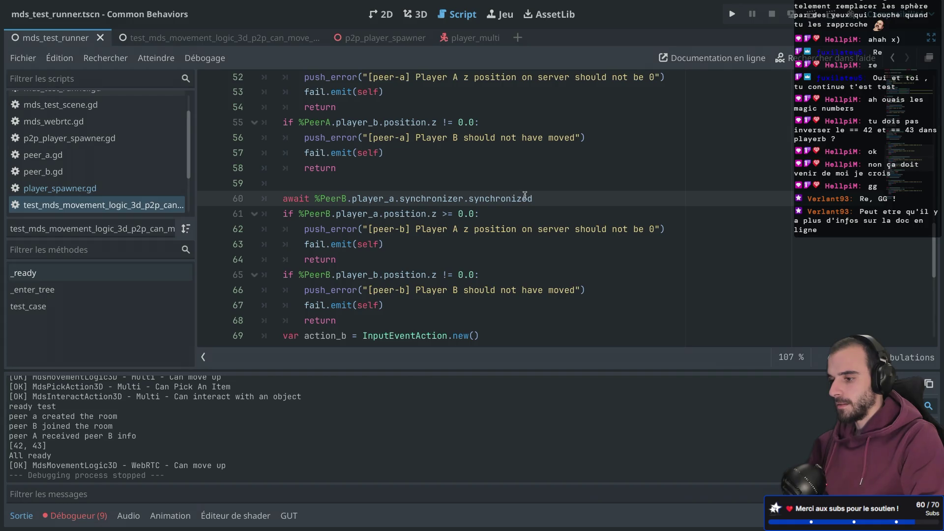
{"action": "left_click_drag", "start_coordinate": [542, 198], "coordinate": [542, 188]}
{"action": "key", "text": "ctrl+c"}
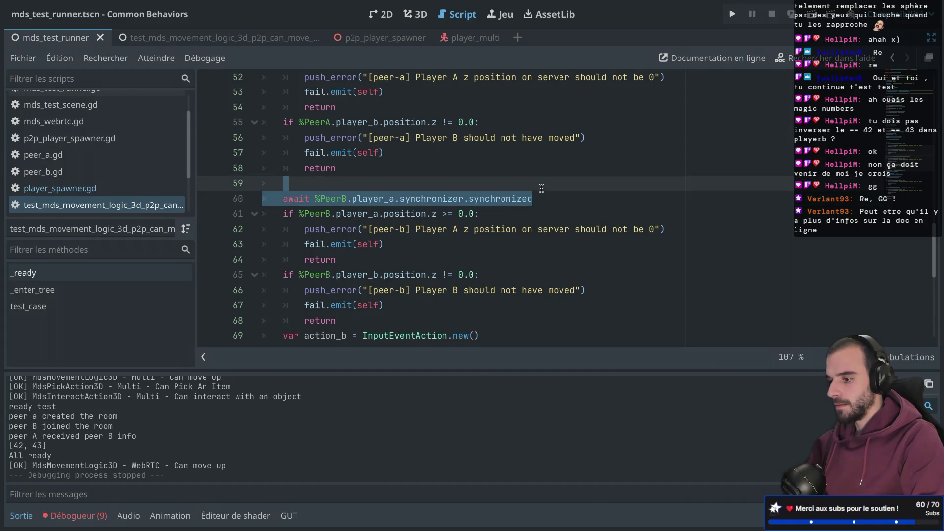
{"action": "scroll", "coordinate": [541, 188], "scroll_direction": "up", "scroll_amount": 4}
{"action": "scroll", "coordinate": [542, 189], "scroll_direction": "down", "scroll_amount": 9}
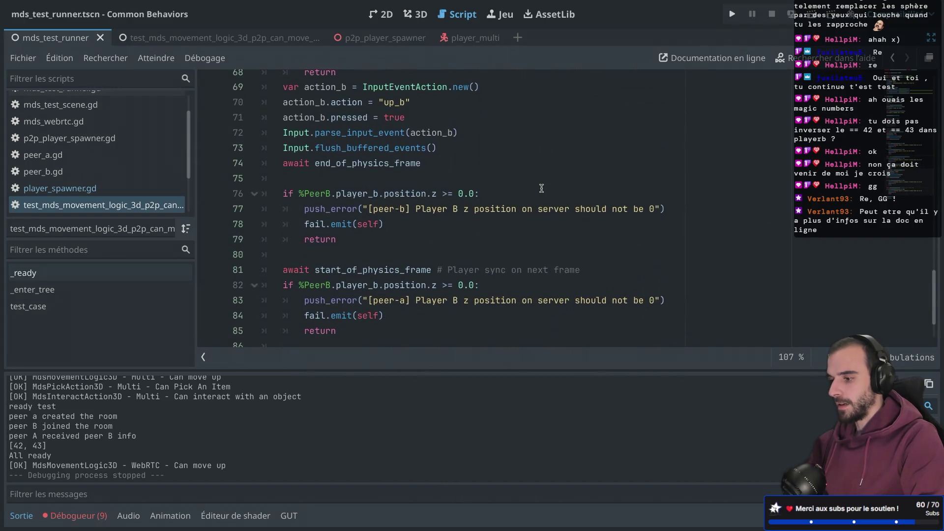
{"action": "scroll", "coordinate": [541, 188], "scroll_direction": "down", "scroll_amount": 1}
{"action": "left_click", "coordinate": [384, 227]}
{"action": "key", "text": "ctrl+v"}
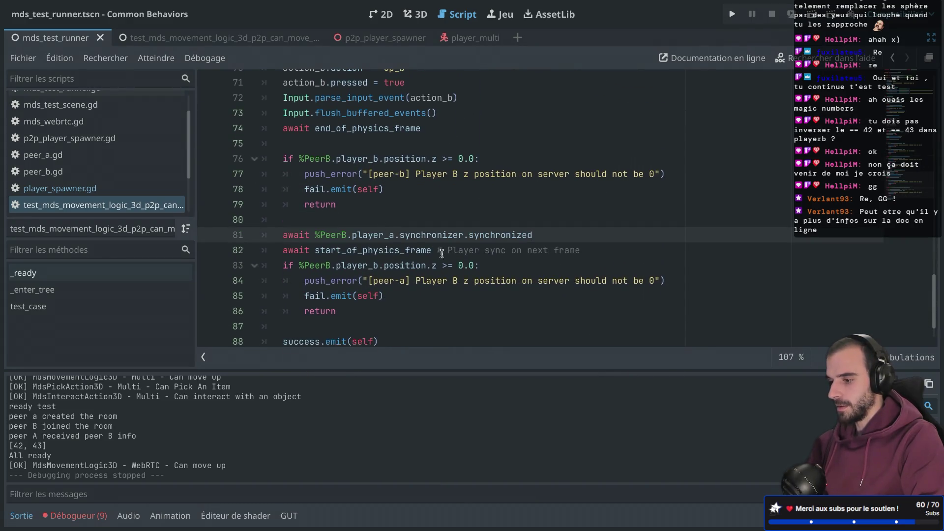
{"action": "triple_click", "coordinate": [592, 246]}
{"action": "key", "text": "BackSpace"}
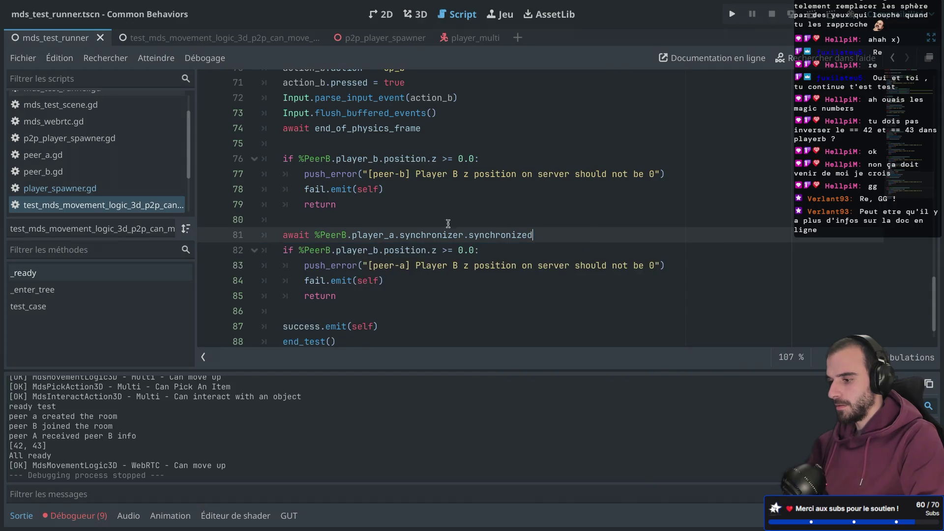
Change line 81 to await %PeerA.player_b.synchronizer.synchronized.
{"action": "left_click", "coordinate": [348, 238]}
{"action": "key", "text": "BackSpace"}
{"action": "type", "text": "A"}
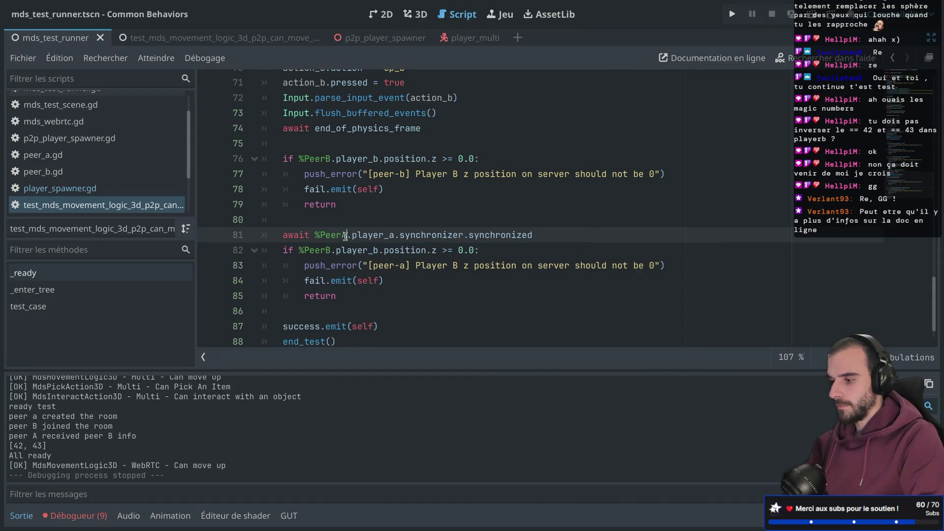
{"action": "left_click", "coordinate": [393, 234]}
{"action": "key", "text": "BackSpace"}
{"action": "type", "text": "b"}
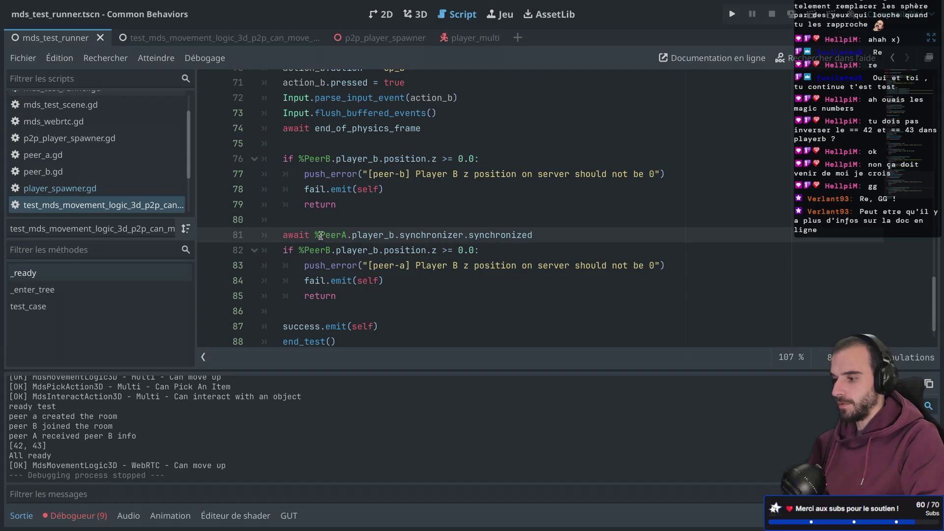
{"action": "double_click", "coordinate": [317, 234]}
Review the Player B not-moved check and the action_b input simulation lines.
{"action": "scroll", "coordinate": [314, 231], "scroll_direction": "up", "scroll_amount": 3}
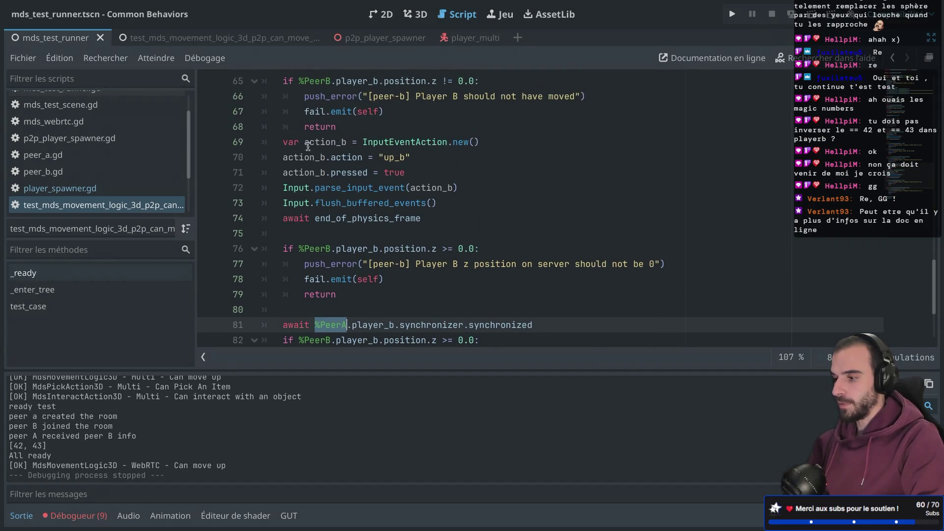
{"action": "left_click_drag", "start_coordinate": [288, 110], "coordinate": [315, 140]}
{"action": "scroll", "coordinate": [314, 193], "scroll_direction": "down", "scroll_amount": 1}
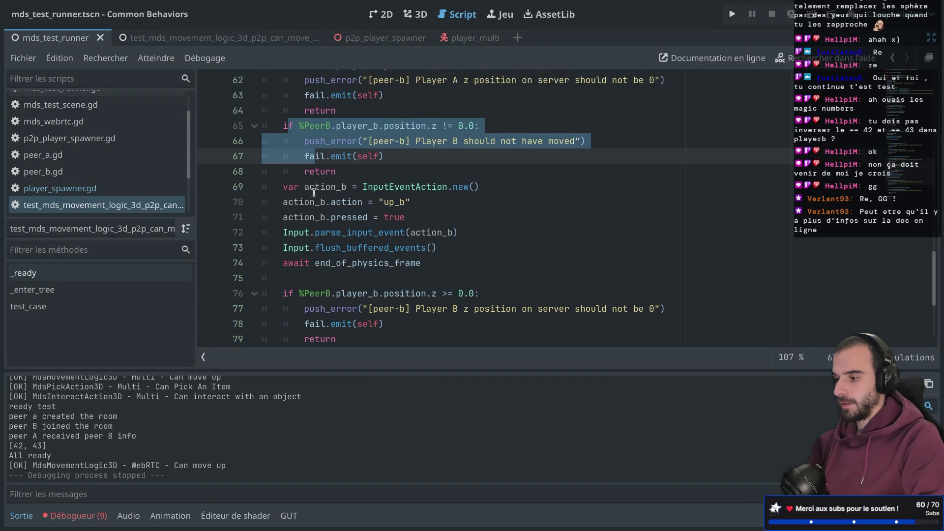
{"action": "scroll", "coordinate": [314, 192], "scroll_direction": "down", "scroll_amount": 2}
{"action": "left_click", "coordinate": [314, 192]}
{"action": "left_click_drag", "start_coordinate": [275, 82], "coordinate": [384, 147]}
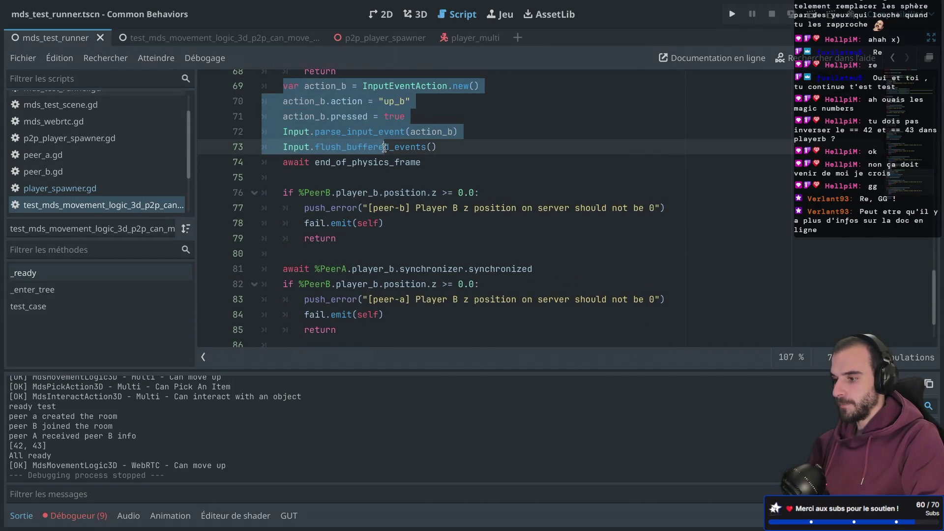
{"action": "left_click", "coordinate": [399, 129]}
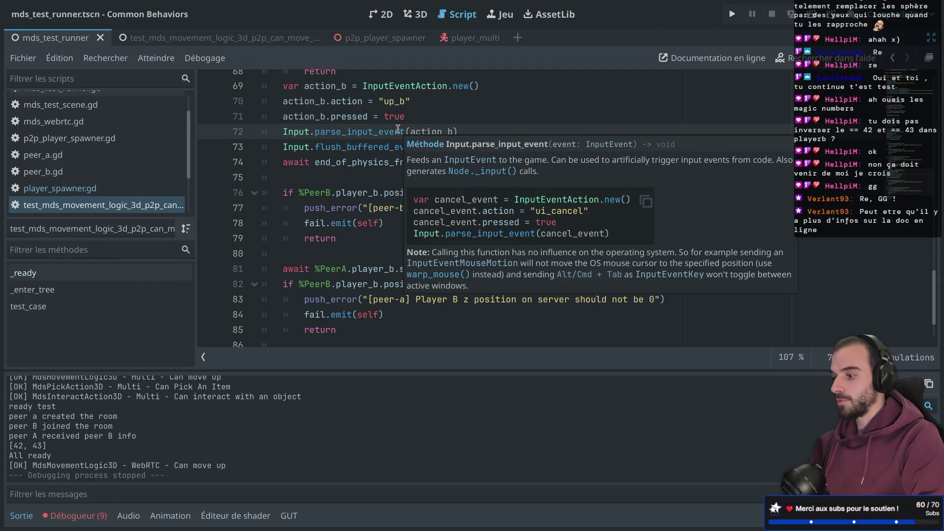
Inspect the %PeerA, player_b and synchronized parts of line 81.
{"action": "scroll", "coordinate": [335, 222], "scroll_direction": "down", "scroll_amount": 1}
{"action": "left_click", "coordinate": [311, 237]}
{"action": "mouse_move", "coordinate": [310, 237]}
{"action": "left_mouse_down"}
{"action": "mouse_move", "coordinate": [357, 237]}
{"action": "mouse_move", "coordinate": [349, 237]}
{"action": "left_mouse_up"}
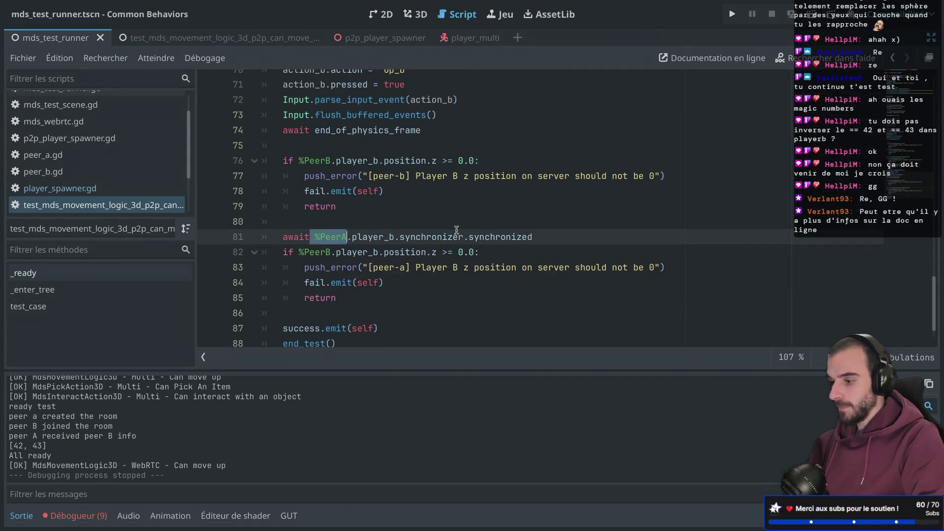
{"action": "left_click_drag", "start_coordinate": [537, 237], "coordinate": [469, 237]}
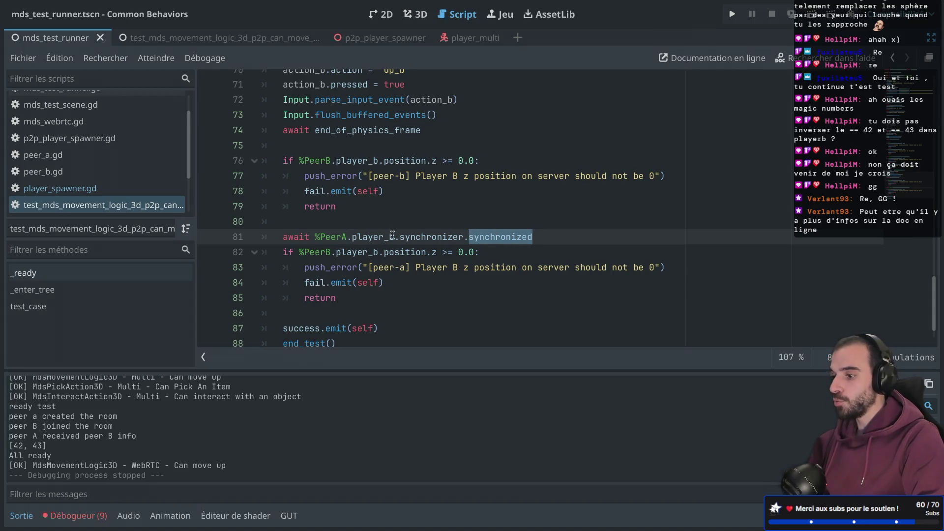
{"action": "left_click_drag", "start_coordinate": [394, 237], "coordinate": [354, 236]}
{"action": "left_click", "coordinate": [354, 237]}
{"action": "scroll", "coordinate": [408, 235], "scroll_direction": "down", "scroll_amount": 1}
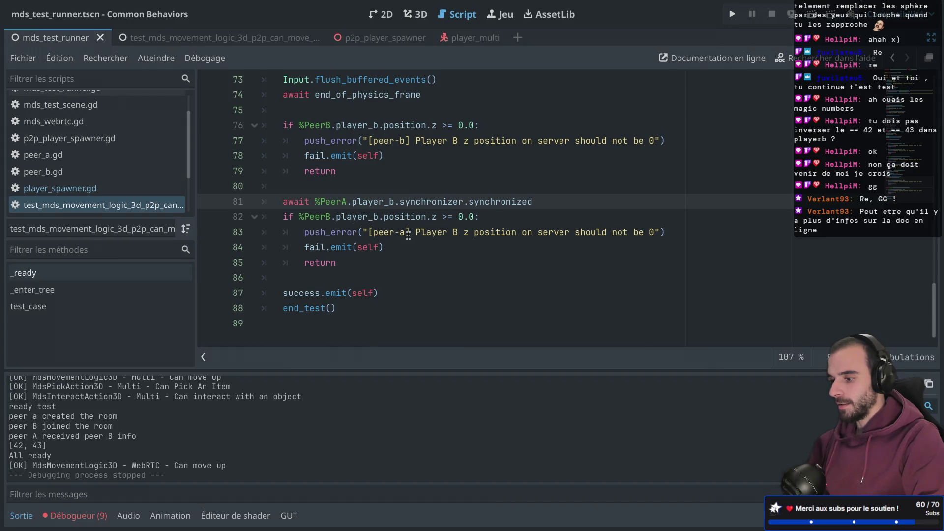
Change %PeerB to %PeerA in the Player B position check on line 82.
{"action": "left_click", "coordinate": [329, 215]}
{"action": "key", "text": "BackSpace"}
{"action": "type", "text": "A"}
{"action": "left_click", "coordinate": [356, 193]}
{"action": "scroll", "coordinate": [331, 212], "scroll_direction": "up", "scroll_amount": 5}
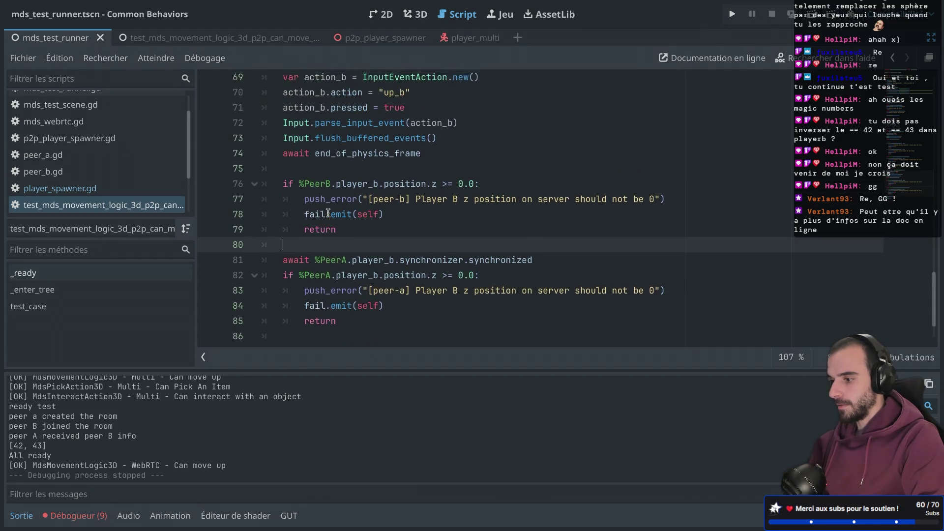
{"action": "left_click", "coordinate": [340, 132]}
{"action": "scroll", "coordinate": [318, 181], "scroll_direction": "up", "scroll_amount": 4}
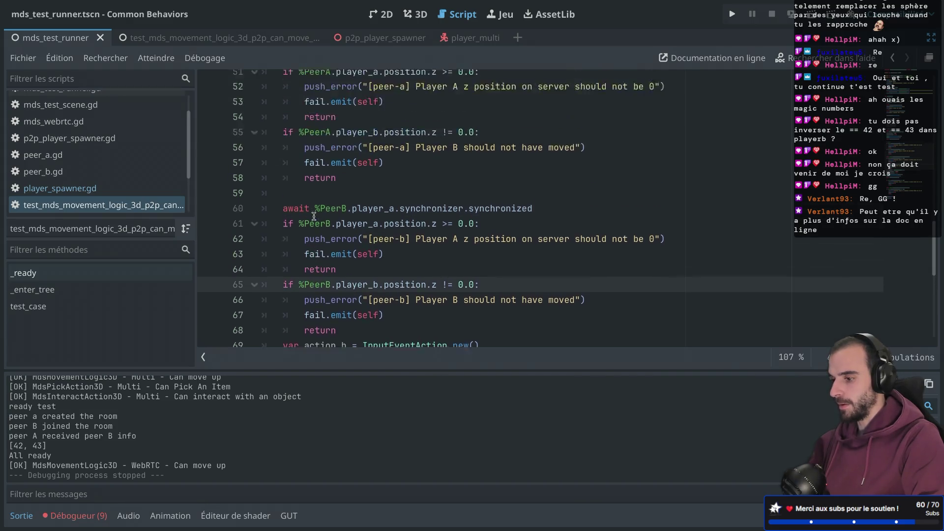
{"action": "left_click", "coordinate": [318, 196]}
{"action": "scroll", "coordinate": [319, 195], "scroll_direction": "down", "scroll_amount": 10}
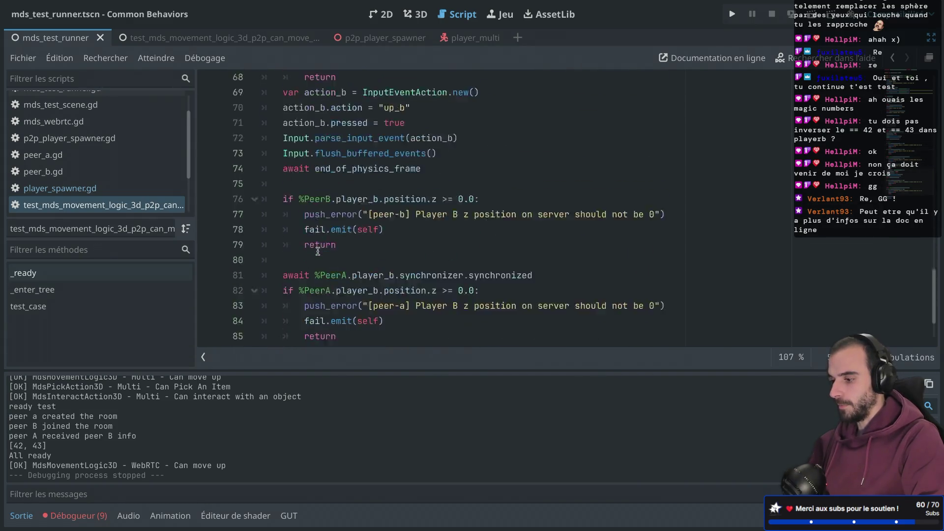
{"action": "left_click", "coordinate": [321, 206]}
{"action": "key", "text": "Down"}
{"action": "key", "text": "Down"}
{"action": "key", "text": "ctrl+Right"}
Run the test, jump to the line 62 error from the Errors tab, and rerun it.
{"action": "left_click", "coordinate": [810, 15]}
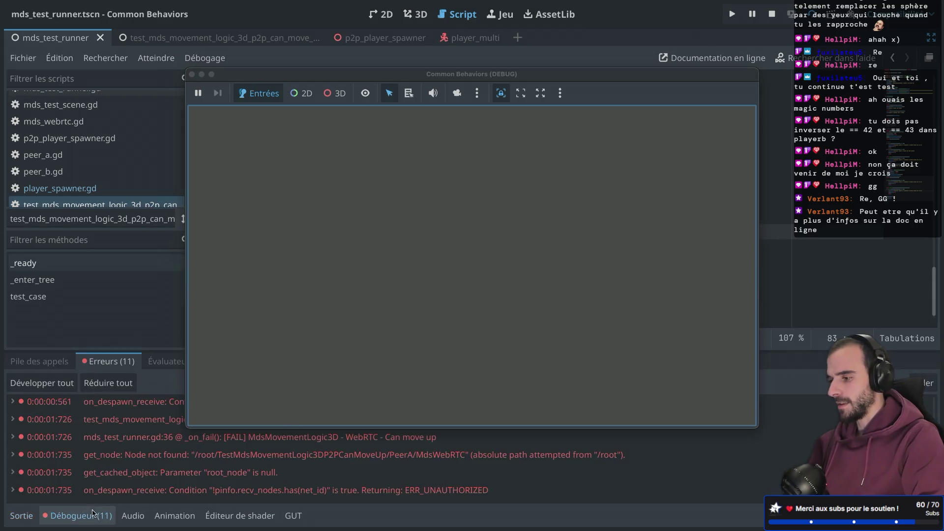
{"action": "left_click", "coordinate": [192, 74]}
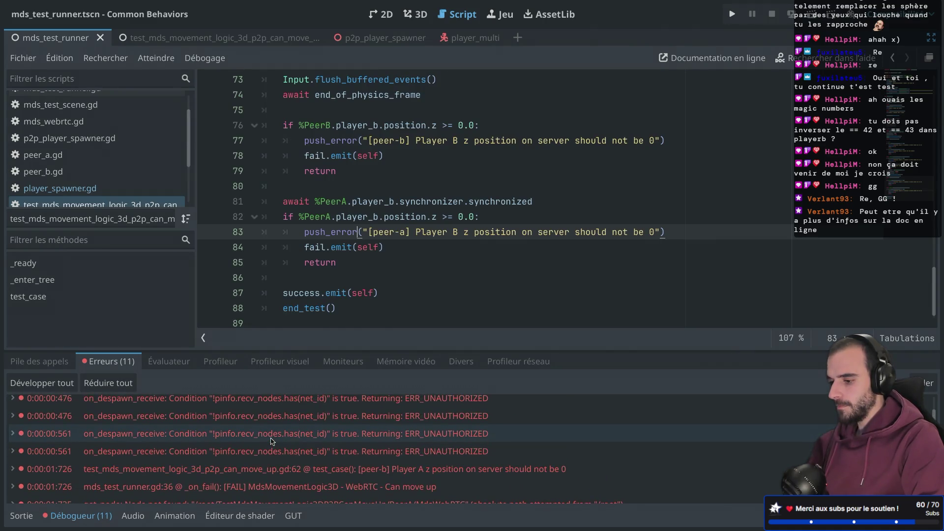
{"action": "double_click", "coordinate": [326, 464]}
{"action": "scroll", "coordinate": [423, 243], "scroll_direction": "down", "scroll_amount": 4}
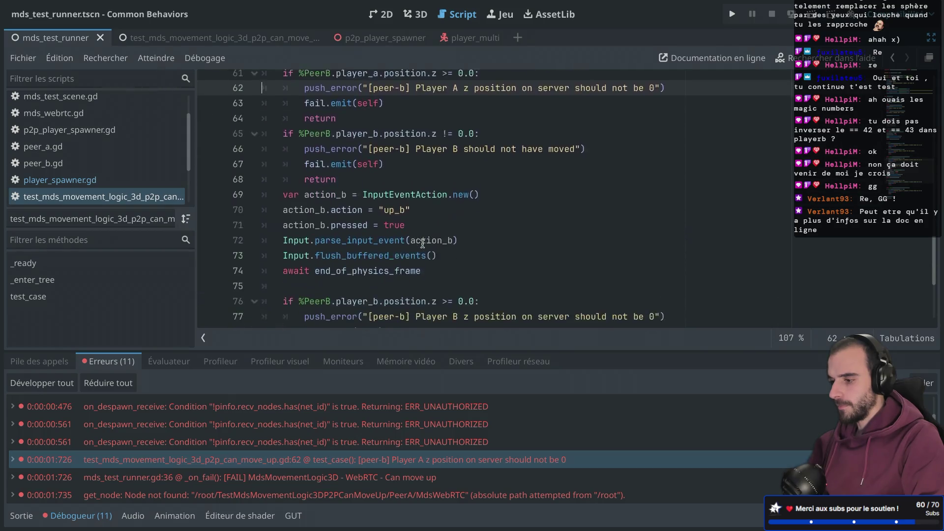
{"action": "scroll", "coordinate": [422, 244], "scroll_direction": "up", "scroll_amount": 5}
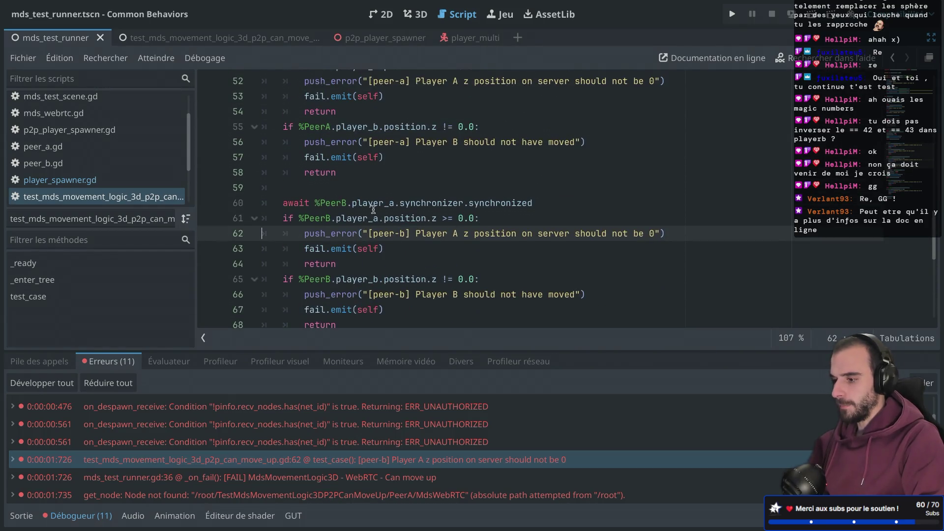
{"action": "scroll", "coordinate": [361, 202], "scroll_direction": "down", "scroll_amount": 1}
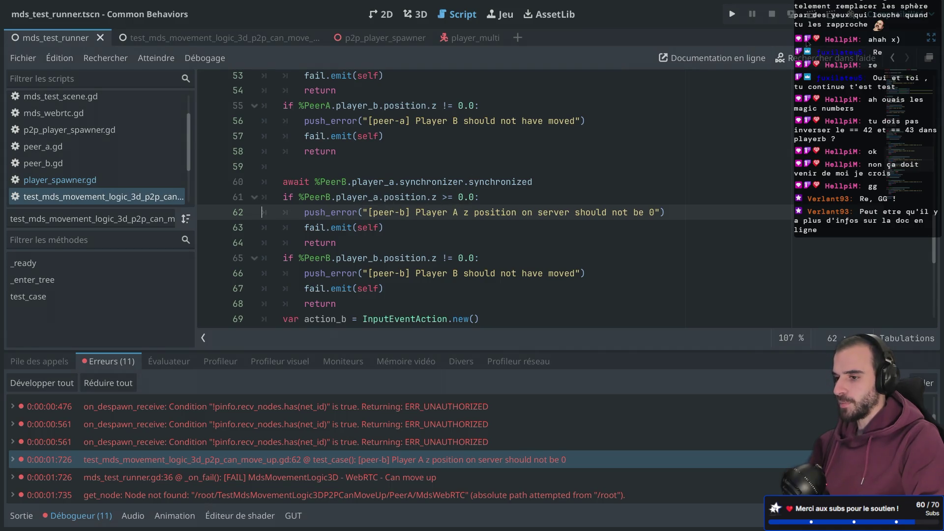
{"action": "key", "text": "F5"}
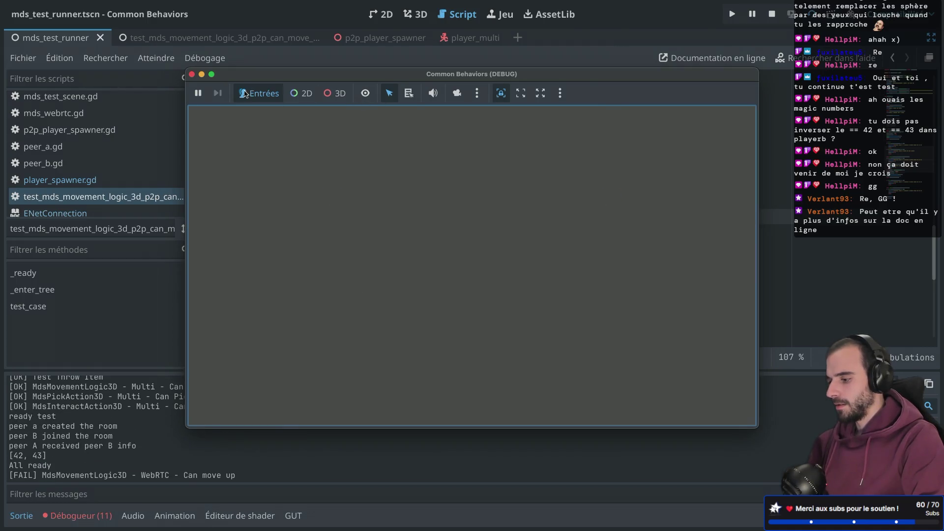
{"action": "left_click", "coordinate": [192, 74]}
Wrap line 60's awaited %PeerB.player_a.synchronizer.synchronized in parentheses.
{"action": "left_click", "coordinate": [317, 186]}
{"action": "type", "text": "("}
{"action": "left_click", "coordinate": [544, 192]}
{"action": "type", "text": ")"}
{"action": "left_click", "coordinate": [328, 185]}
{"action": "key", "text": "BackSpace"}
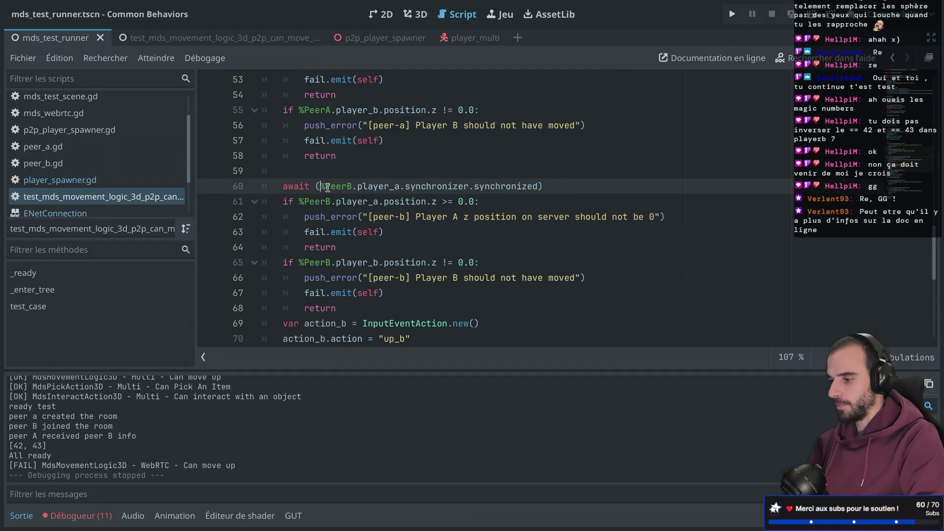
{"action": "scroll", "coordinate": [328, 188], "scroll_direction": "up", "scroll_amount": 4}
{"action": "scroll", "coordinate": [328, 187], "scroll_direction": "down", "scroll_amount": 10}
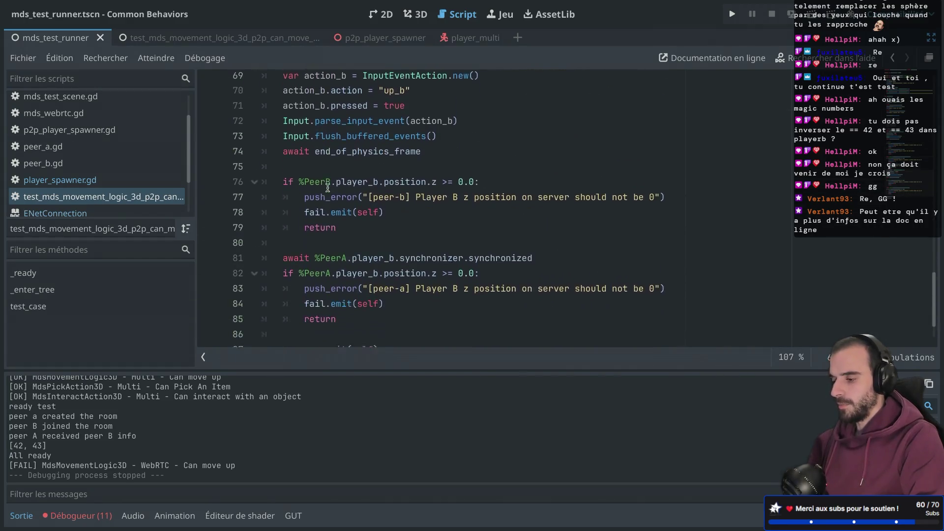
Parenthesise the %PeerA synchronized await on line 81, save, and rerun the test.
{"action": "left_click", "coordinate": [317, 201]}
{"action": "type", "text": "("}
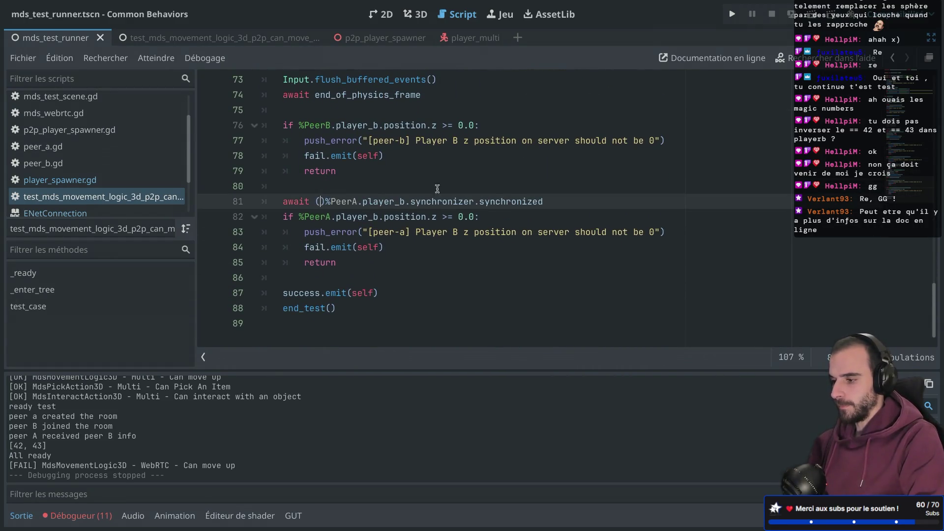
{"action": "key", "text": "Delete"}
{"action": "left_click", "coordinate": [563, 200]}
{"action": "type", "text": ")"}
{"action": "key", "text": "ctrl+s"}
{"action": "key", "text": "super+b"}
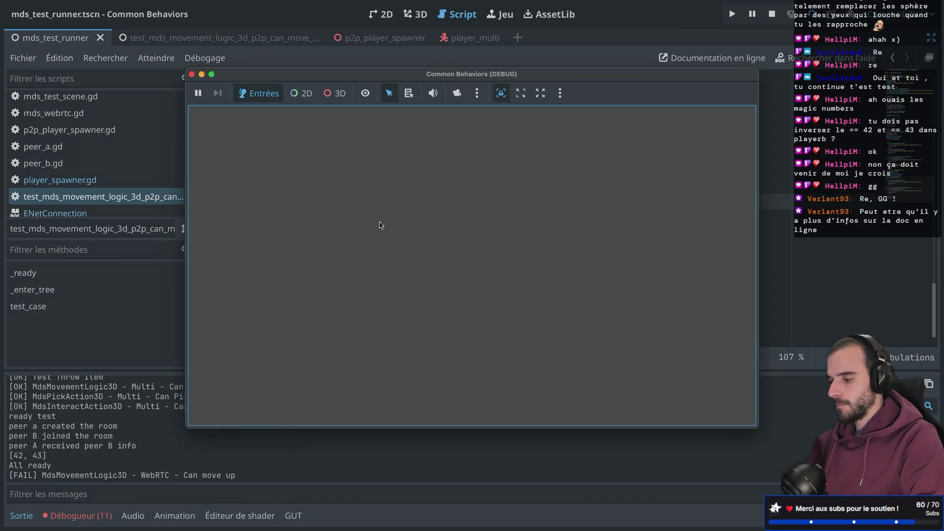
{"action": "left_click", "coordinate": [192, 74]}
Comment out the line 81 synchronized await with #.
{"action": "left_click", "coordinate": [286, 207]}
{"action": "type", "text": "#"}
{"action": "scroll", "coordinate": [352, 213], "scroll_direction": "up", "scroll_amount": 3}
{"action": "scroll", "coordinate": [352, 213], "scroll_direction": "up", "scroll_amount": 5}
Comment out the synchronized await on line 60 and add 'await start_of_physics_frame' below it.
{"action": "left_click", "coordinate": [285, 198]}
{"action": "type", "text": "#"}
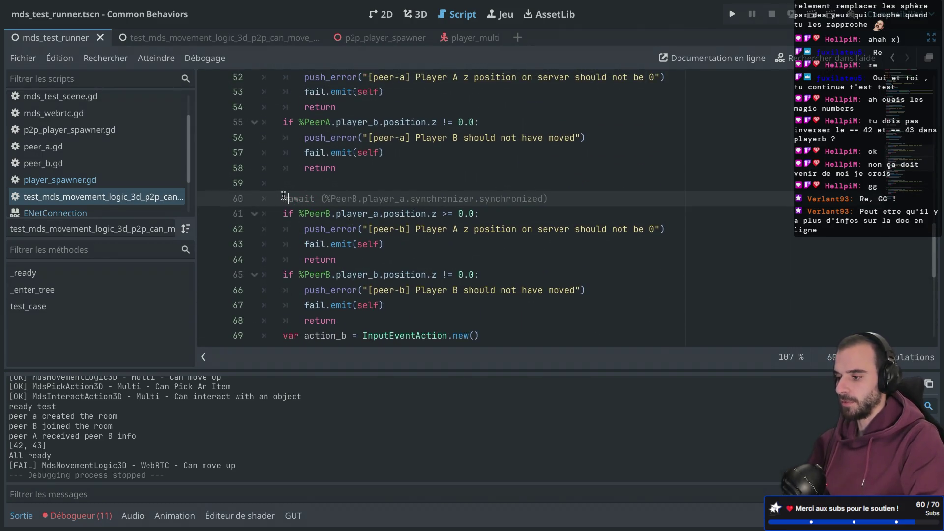
{"action": "left_click", "coordinate": [560, 198]}
{"action": "key", "text": "Return"}
{"action": "type", "text": "awiat "}
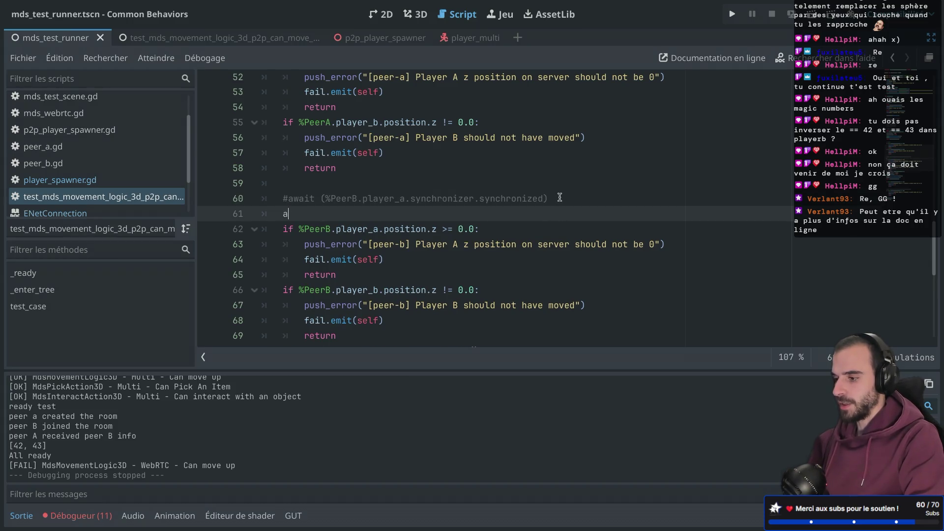
{"action": "type", "text": "at"}
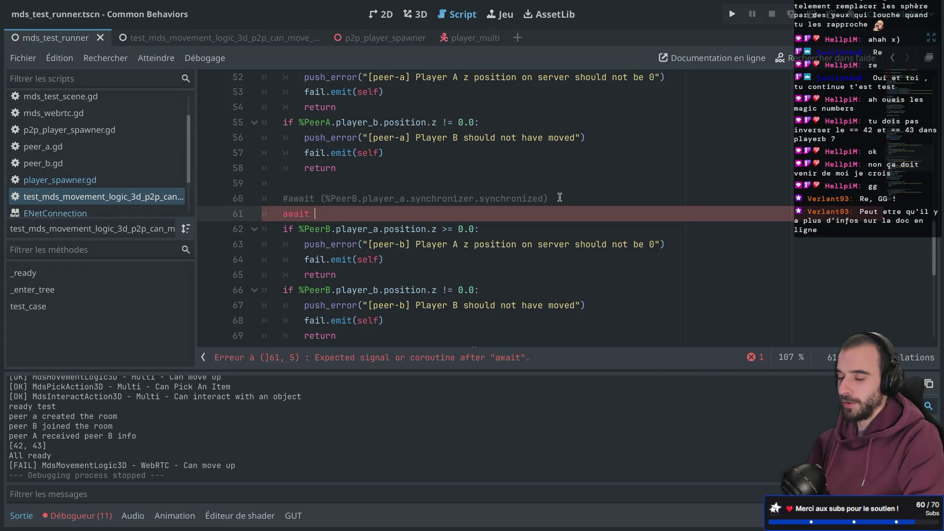
{"action": "key", "text": "Return"}
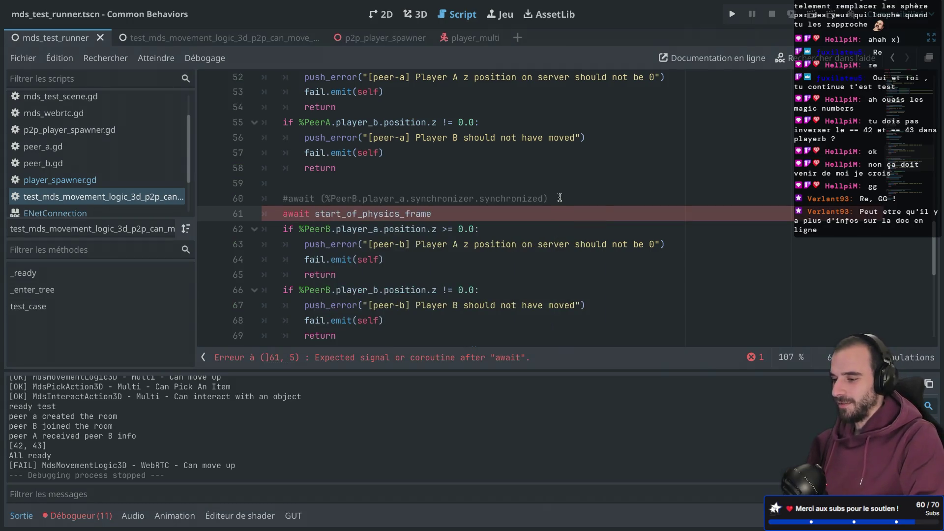
Paste the same 'await start_of_physics_frame' line after line 82 and rerun the test scene.
{"action": "left_click_drag", "start_coordinate": [564, 211], "coordinate": [570, 200]}
{"action": "key", "text": "ctrl+c"}
{"action": "scroll", "coordinate": [570, 200], "scroll_direction": "down", "scroll_amount": 7}
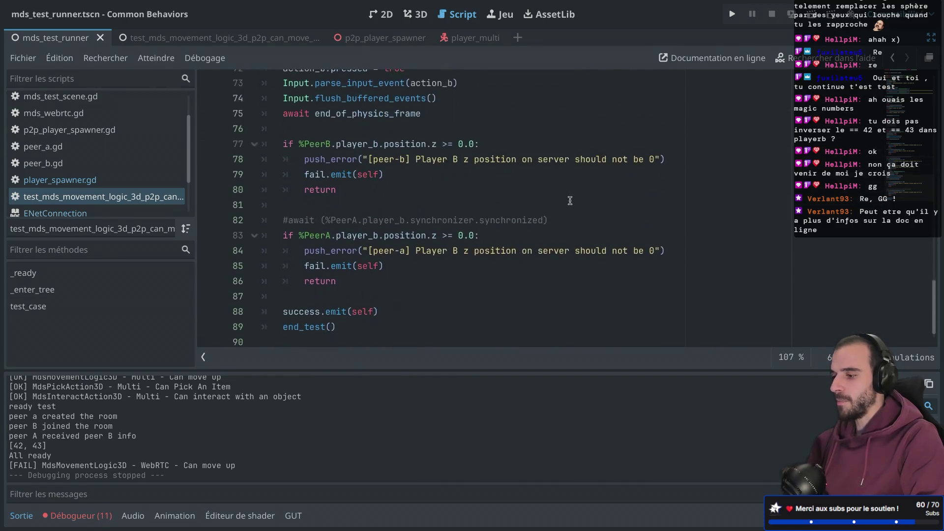
{"action": "left_click", "coordinate": [570, 200]}
{"action": "key", "text": "ctrl+v"}
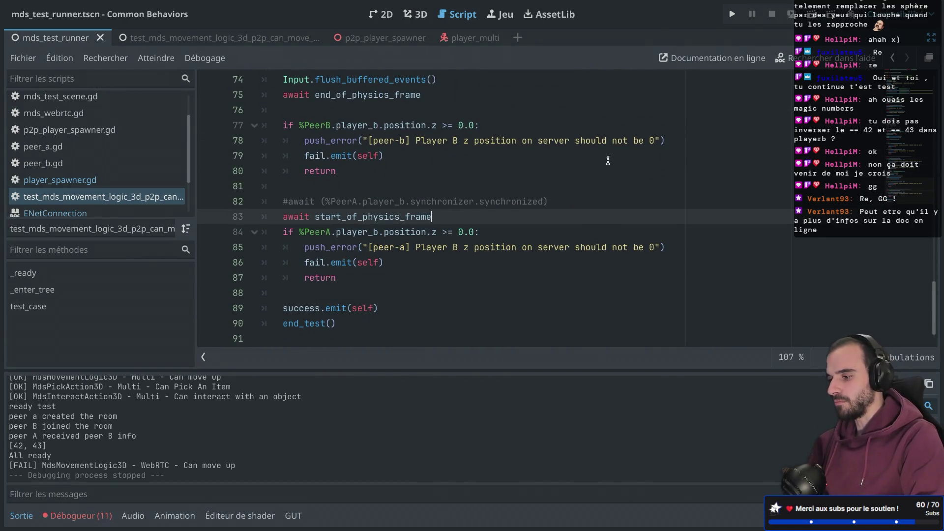
{"action": "scroll", "coordinate": [704, 149], "scroll_direction": "up", "scroll_amount": 3}
{"action": "scroll", "coordinate": [704, 149], "scroll_direction": "down", "scroll_amount": 3}
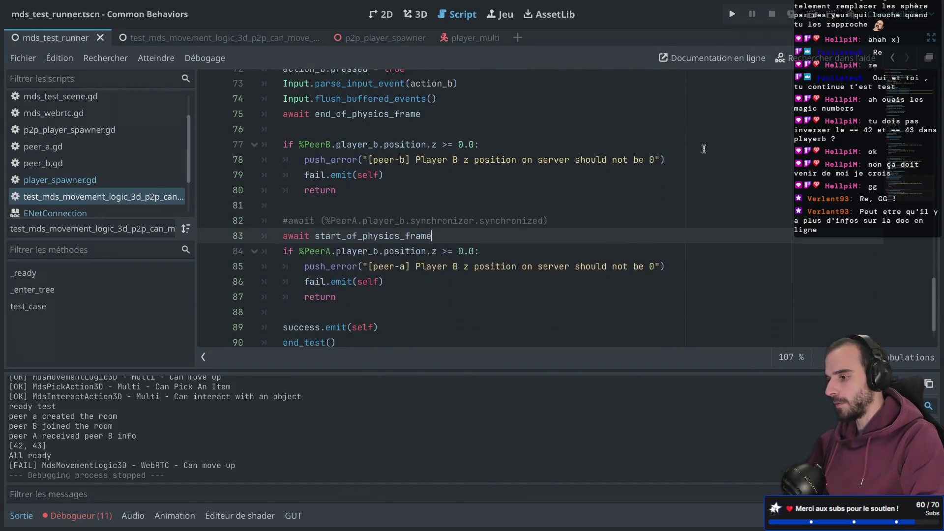
{"action": "scroll", "coordinate": [704, 149], "scroll_direction": "down", "scroll_amount": 1}
{"action": "left_click", "coordinate": [807, 18]}
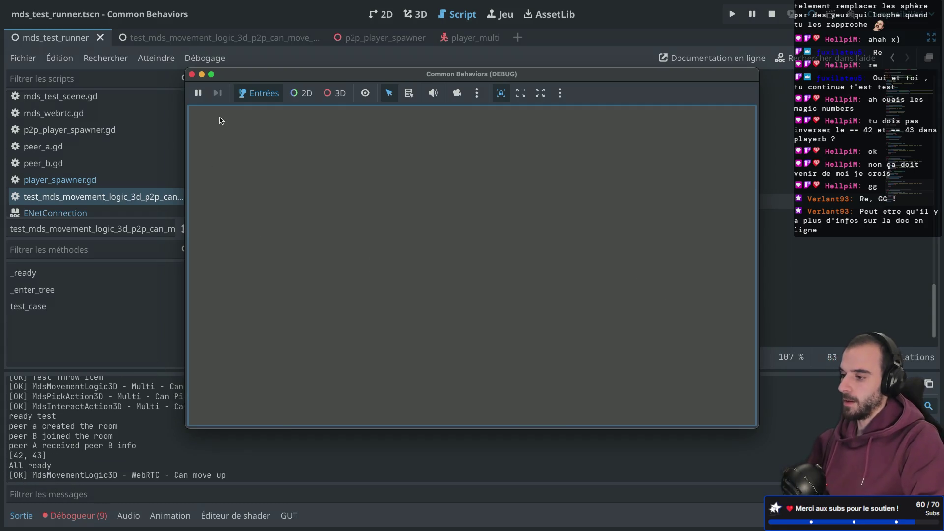
Stop the running test game and scroll back up through the movement test script.
{"action": "left_click", "coordinate": [192, 74]}
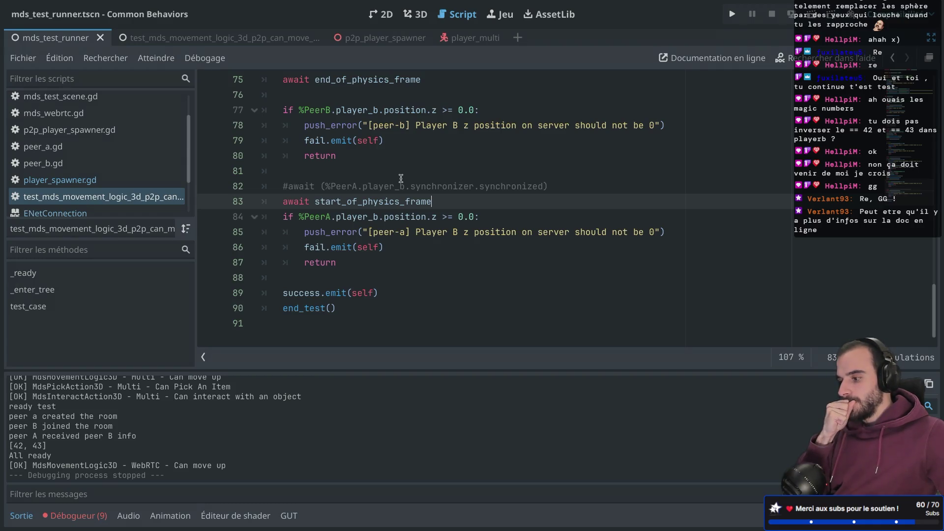
{"action": "scroll", "coordinate": [401, 178], "scroll_direction": "up", "scroll_amount": 10}
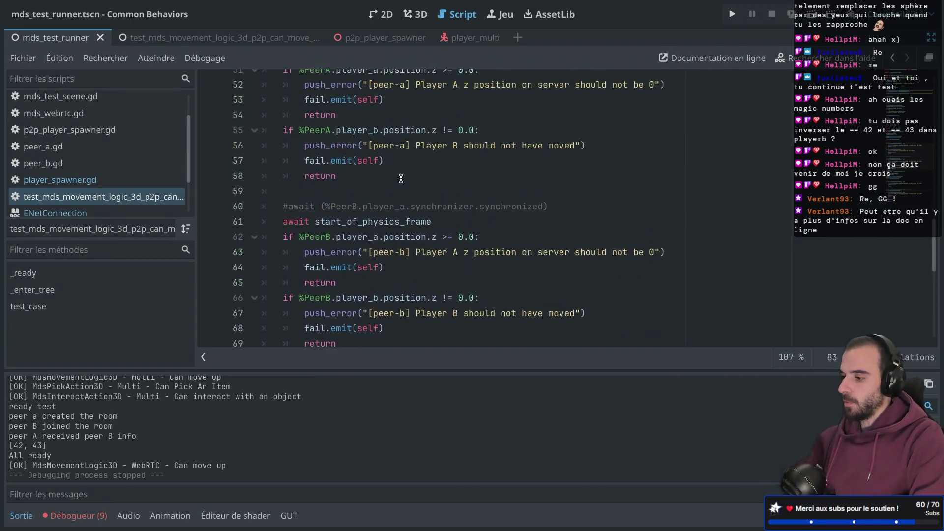
Delete the 'All ready' print and the commented server_ready/client_ready awaits.
{"action": "scroll", "coordinate": [400, 178], "scroll_direction": "up", "scroll_amount": 4}
{"action": "left_click", "coordinate": [394, 216]}
{"action": "left_click_drag", "start_coordinate": [394, 225], "coordinate": [389, 221]}
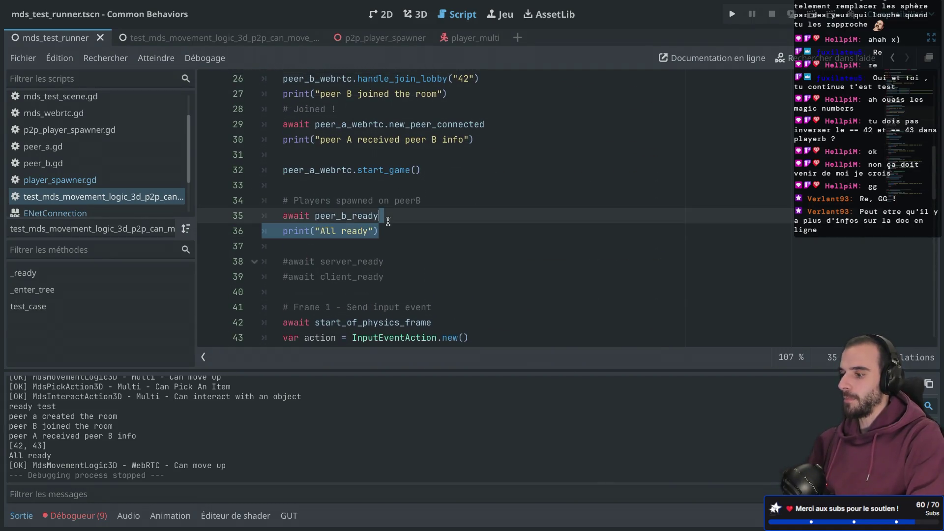
{"action": "key", "text": "Delete"}
{"action": "left_click_drag", "start_coordinate": [407, 253], "coordinate": [412, 216]}
{"action": "key", "text": "Delete"}
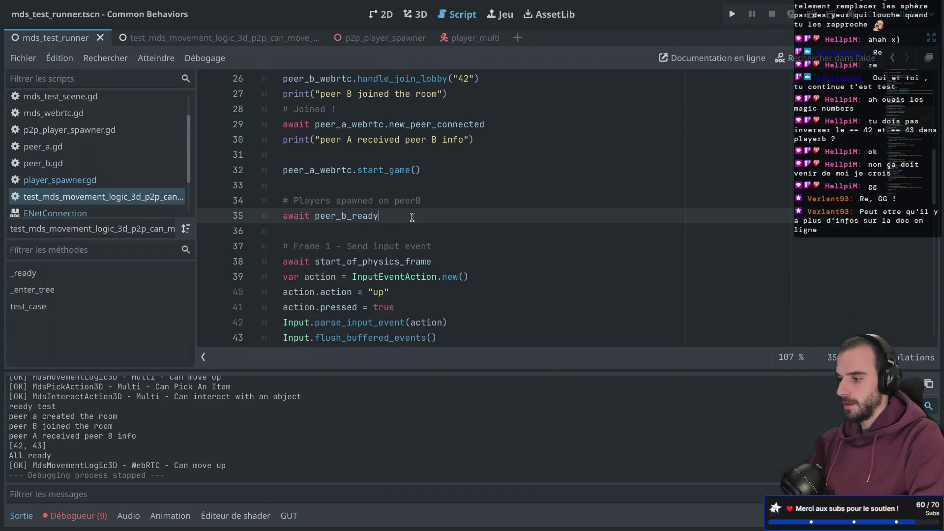
Delete the 'peer A received peer B info' and 'peer a created the room' debug prints.
{"action": "scroll", "coordinate": [412, 217], "scroll_direction": "up", "scroll_amount": 2}
{"action": "left_click_drag", "start_coordinate": [495, 200], "coordinate": [505, 191]}
{"action": "key", "text": "Delete"}
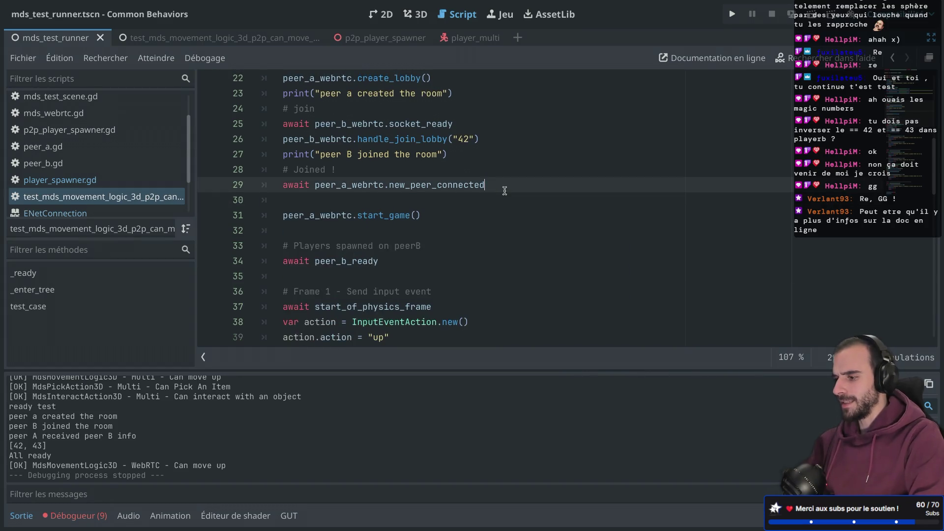
{"action": "scroll", "coordinate": [504, 191], "scroll_direction": "down", "scroll_amount": 1}
{"action": "scroll", "coordinate": [504, 191], "scroll_direction": "up", "scroll_amount": 2}
{"action": "left_click", "coordinate": [495, 157]}
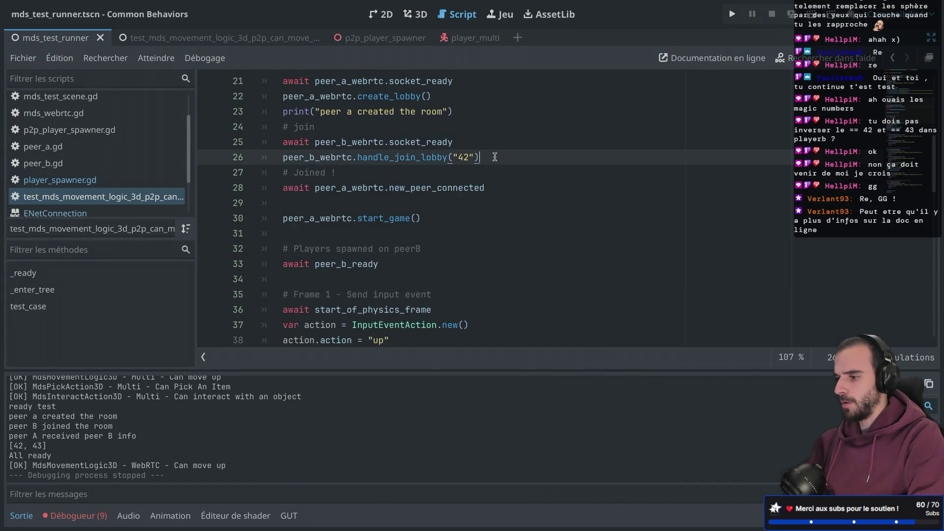
{"action": "scroll", "coordinate": [494, 157], "scroll_direction": "up", "scroll_amount": 2}
{"action": "left_click", "coordinate": [470, 173]}
{"action": "left_click_drag", "start_coordinate": [469, 172], "coordinate": [466, 166]}
{"action": "key", "text": "Delete"}
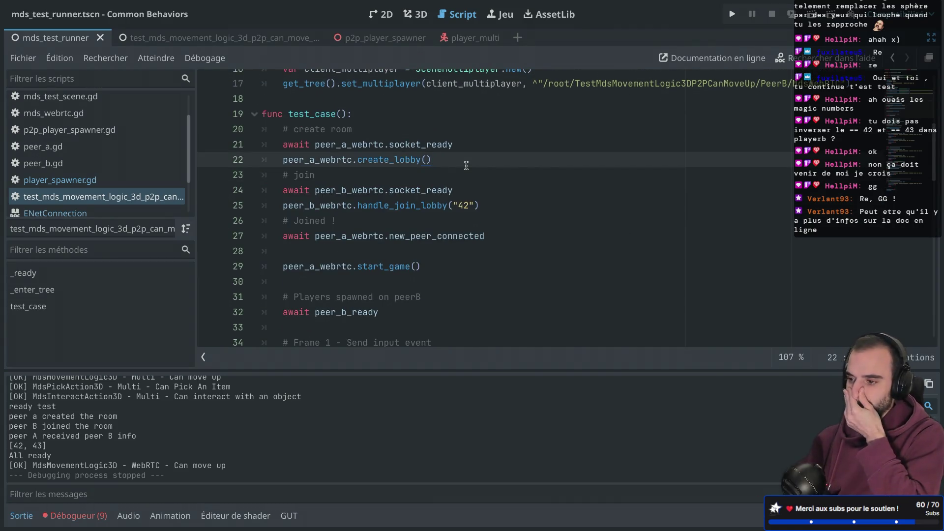
Remove the 'ready test' print in _ready and rerun the tests.
{"action": "scroll", "coordinate": [466, 166], "scroll_direction": "up", "scroll_amount": 1}
{"action": "scroll", "coordinate": [466, 166], "scroll_direction": "up", "scroll_amount": 5}
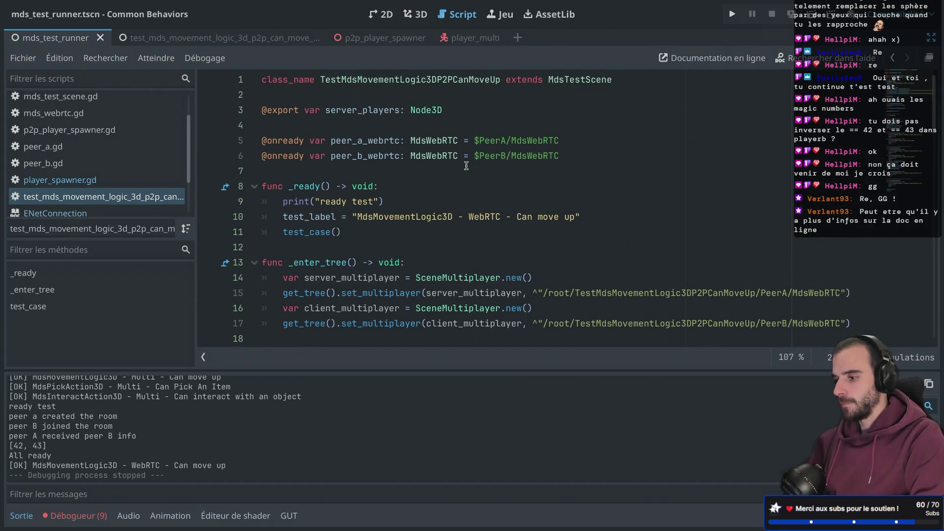
{"action": "scroll", "coordinate": [467, 166], "scroll_direction": "down", "scroll_amount": 1}
{"action": "left_click_drag", "start_coordinate": [412, 195], "coordinate": [414, 180]}
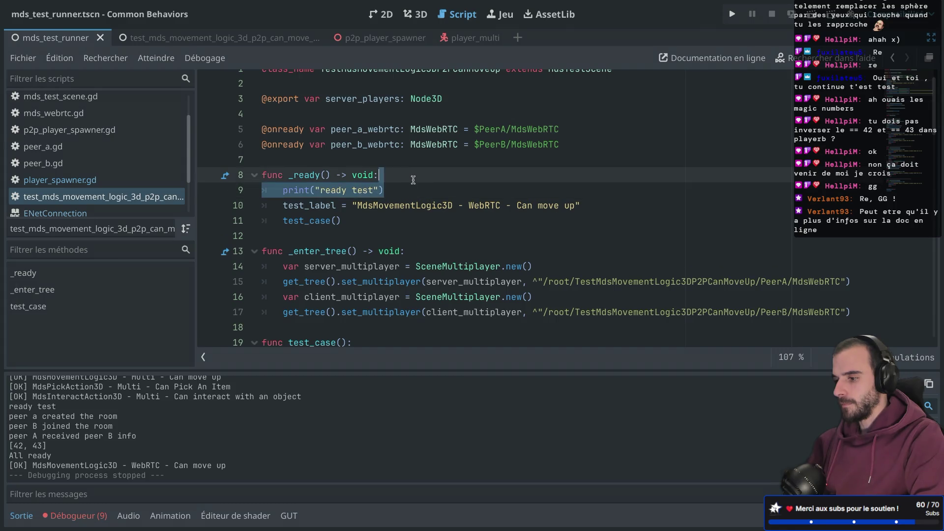
{"action": "key", "text": "BackSpace"}
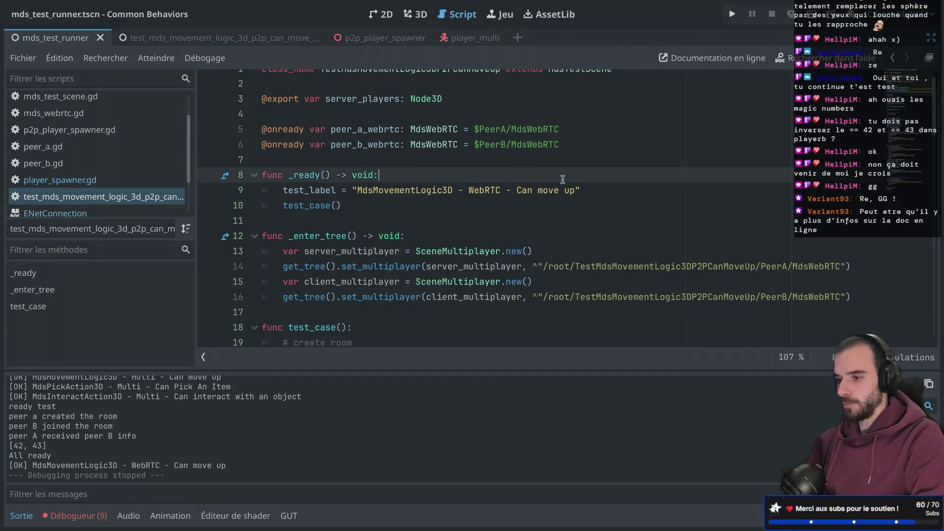
{"action": "left_click", "coordinate": [811, 15]}
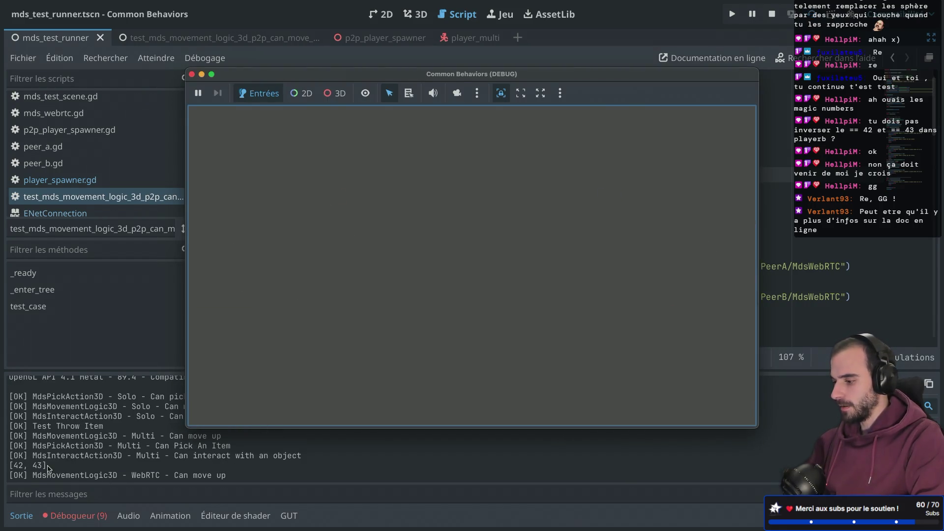
Stop the test game and switch the script editor to mds_webrtc.gd, keeping distraction-free mode.
{"action": "left_click", "coordinate": [192, 74]}
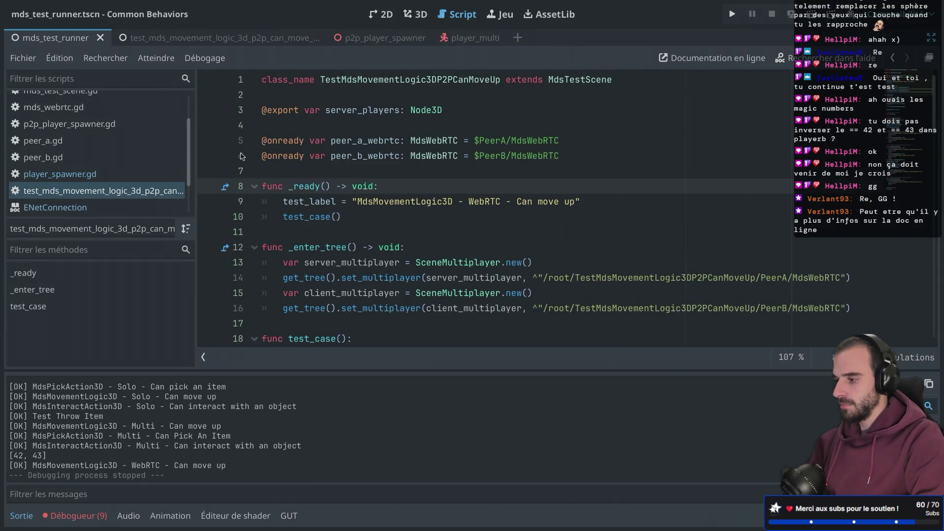
{"action": "key", "text": "ctrl+shift+F11"}
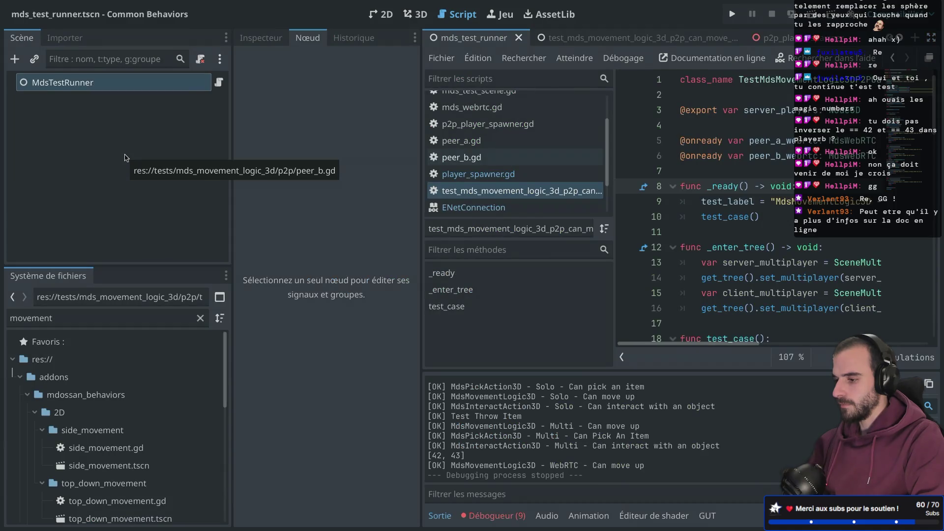
{"action": "scroll", "coordinate": [477, 157], "scroll_direction": "up", "scroll_amount": 3}
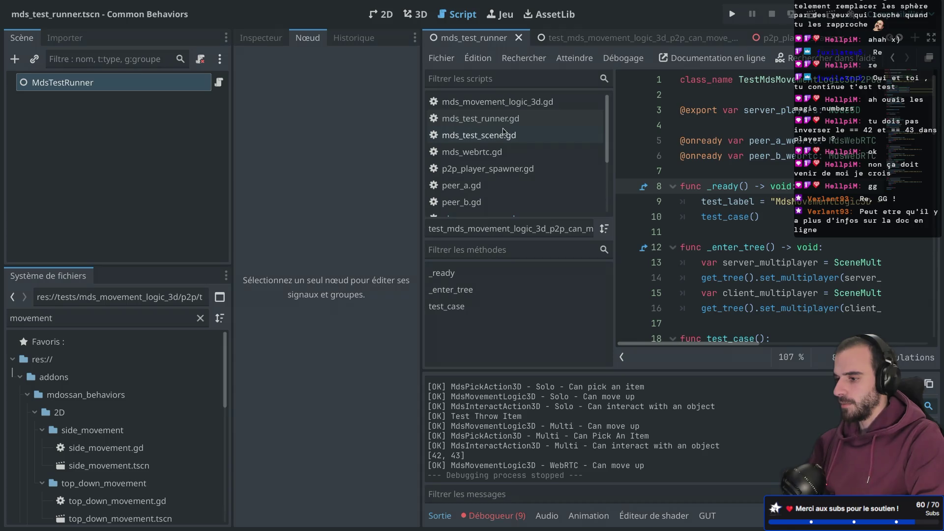
{"action": "left_click", "coordinate": [500, 152]}
{"action": "key", "text": "ctrl+shift+F11"}
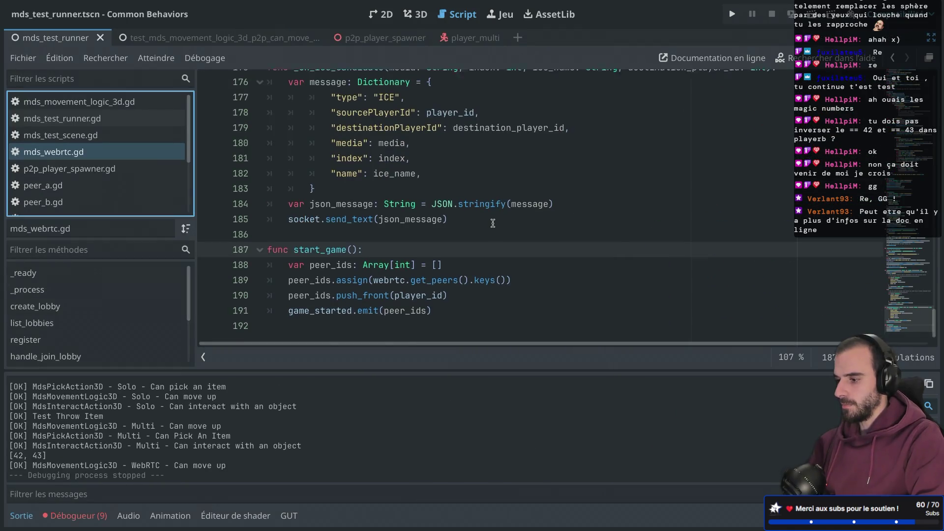
Bring up player_spawner.gd from the script list and launch the test scene again.
{"action": "scroll", "coordinate": [493, 223], "scroll_direction": "up", "scroll_amount": 1}
{"action": "scroll", "coordinate": [492, 223], "scroll_direction": "down", "scroll_amount": 1}
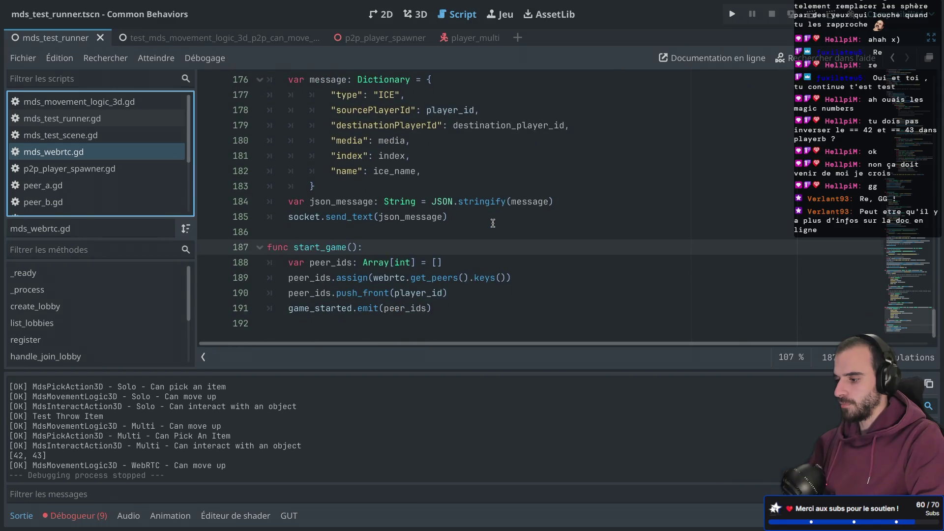
{"action": "key", "text": "ctrl+shift+F11"}
{"action": "key", "text": "ctrl+shift+F11"}
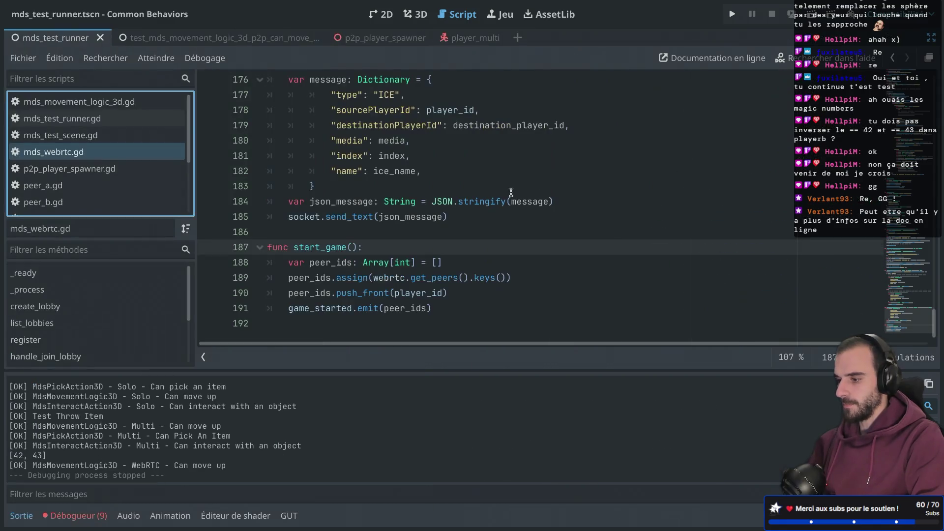
{"action": "scroll", "coordinate": [511, 192], "scroll_direction": "up", "scroll_amount": 5}
{"action": "scroll", "coordinate": [511, 192], "scroll_direction": "down", "scroll_amount": 5}
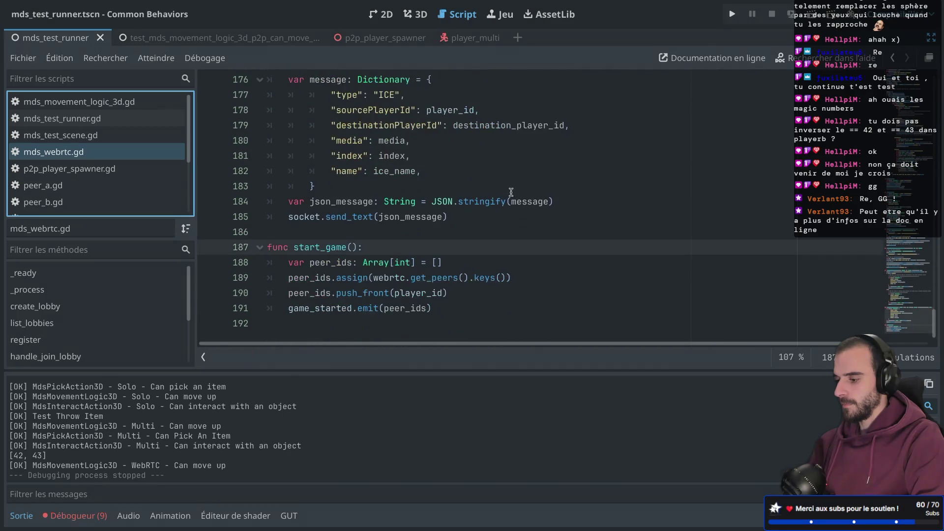
{"action": "scroll", "coordinate": [94, 148], "scroll_direction": "down", "scroll_amount": 5}
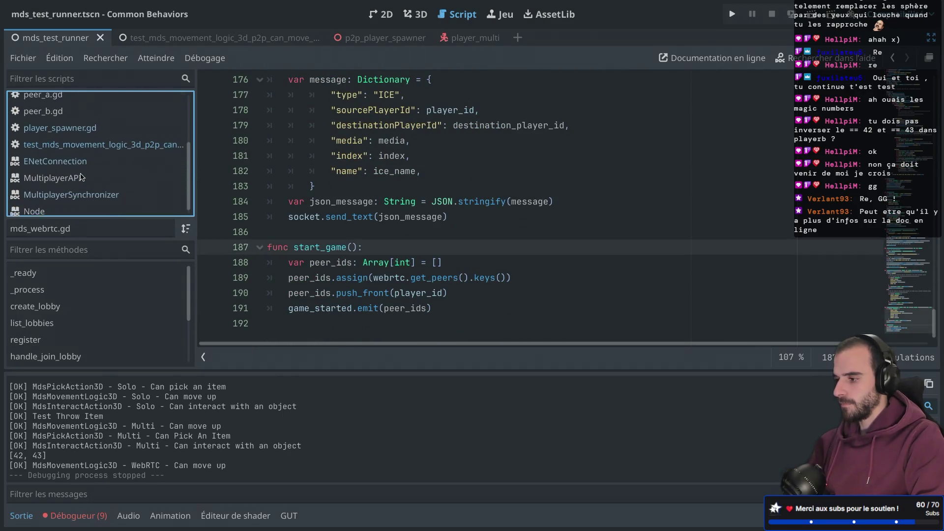
{"action": "left_click", "coordinate": [94, 143]}
{"action": "left_click", "coordinate": [89, 127]}
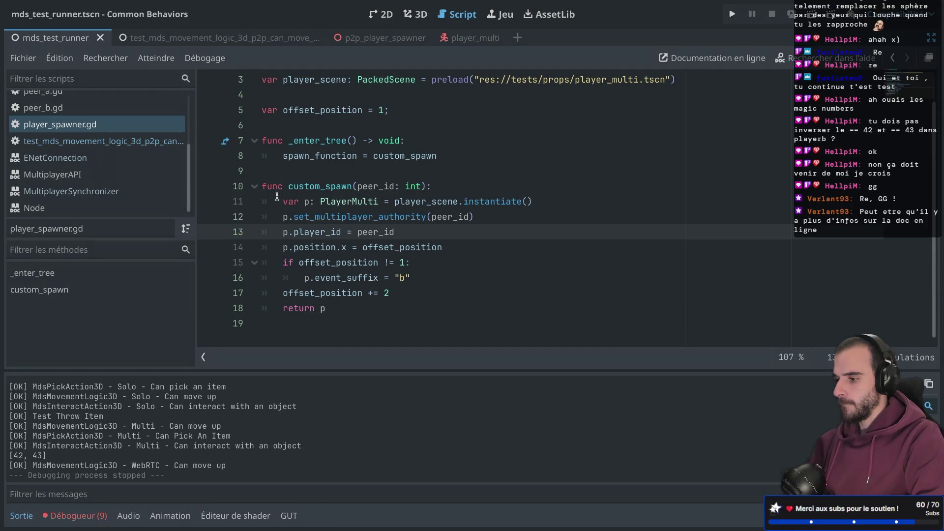
{"action": "key", "text": "ctrl+shift+F11"}
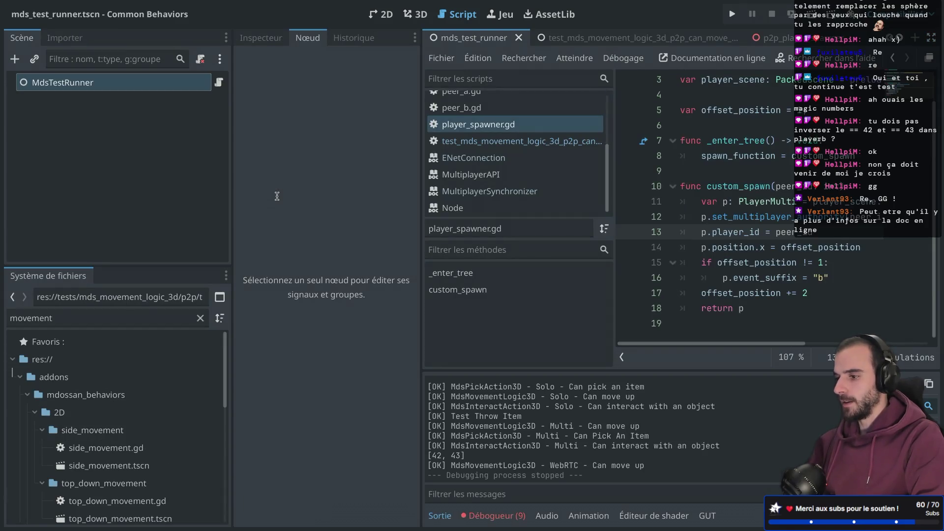
{"action": "key", "text": "ctrl+shift+F11"}
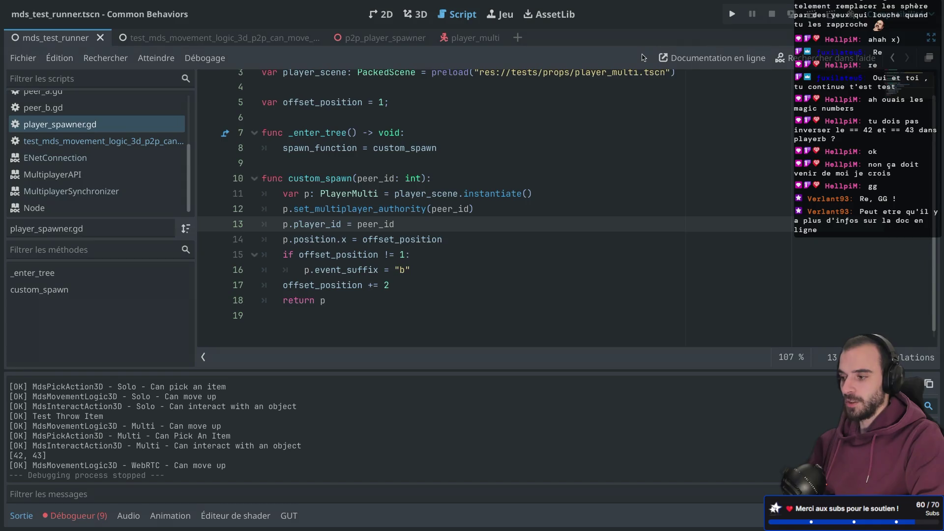
{"action": "left_click", "coordinate": [812, 18]}
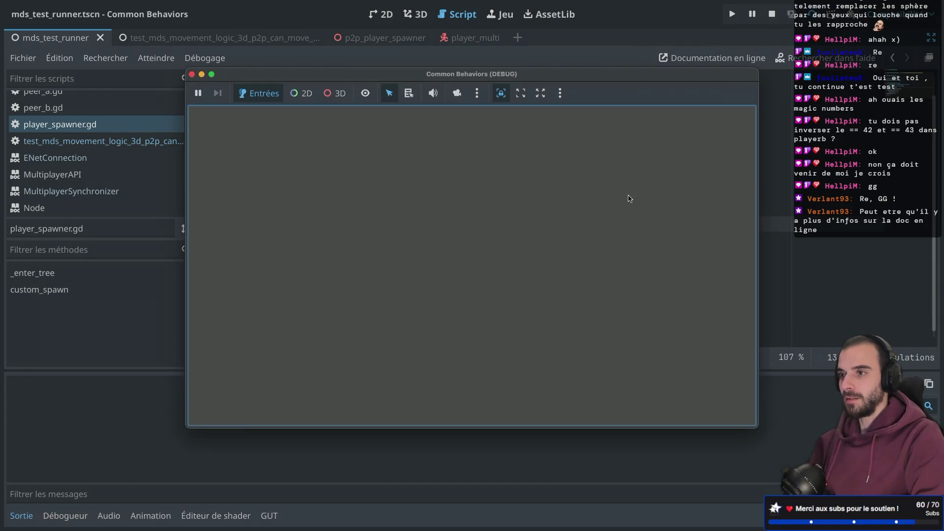